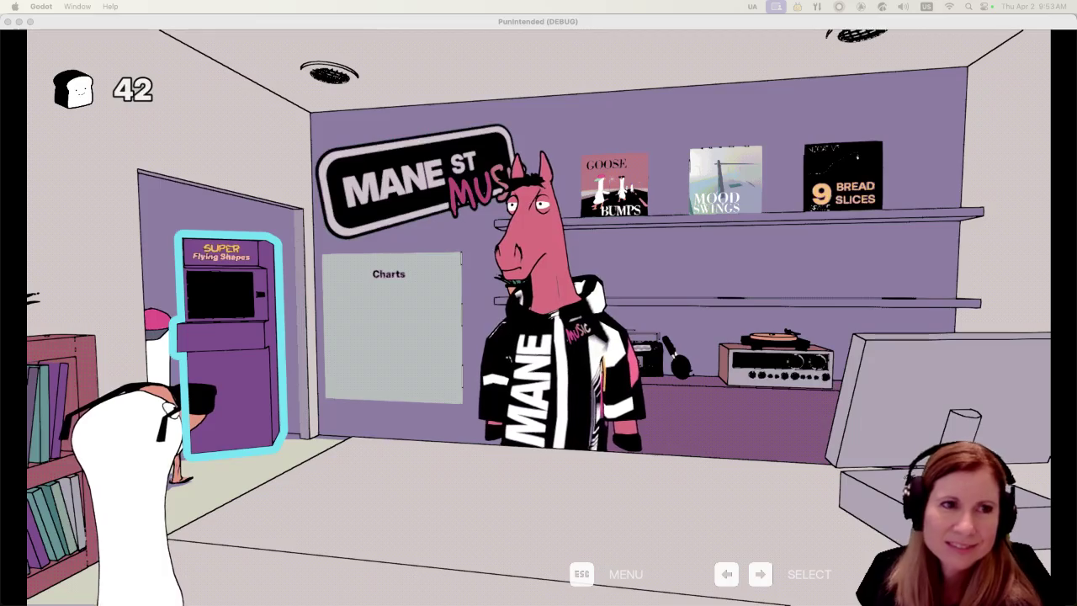
Open and scroll the Charts leaderboard, then stop the game and relaunch the project.
key(Right)
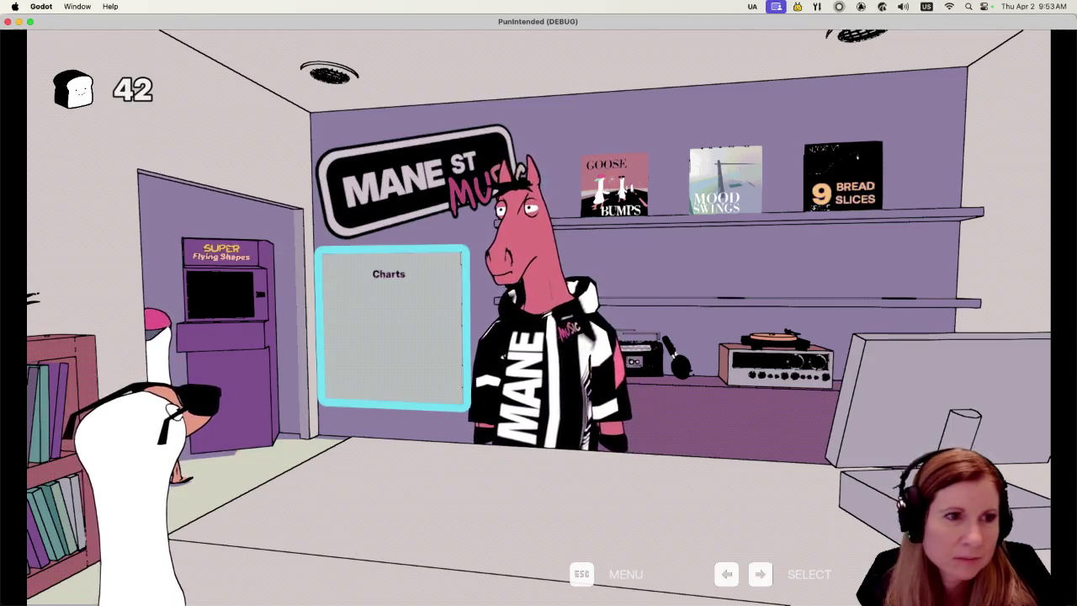
key(Return)
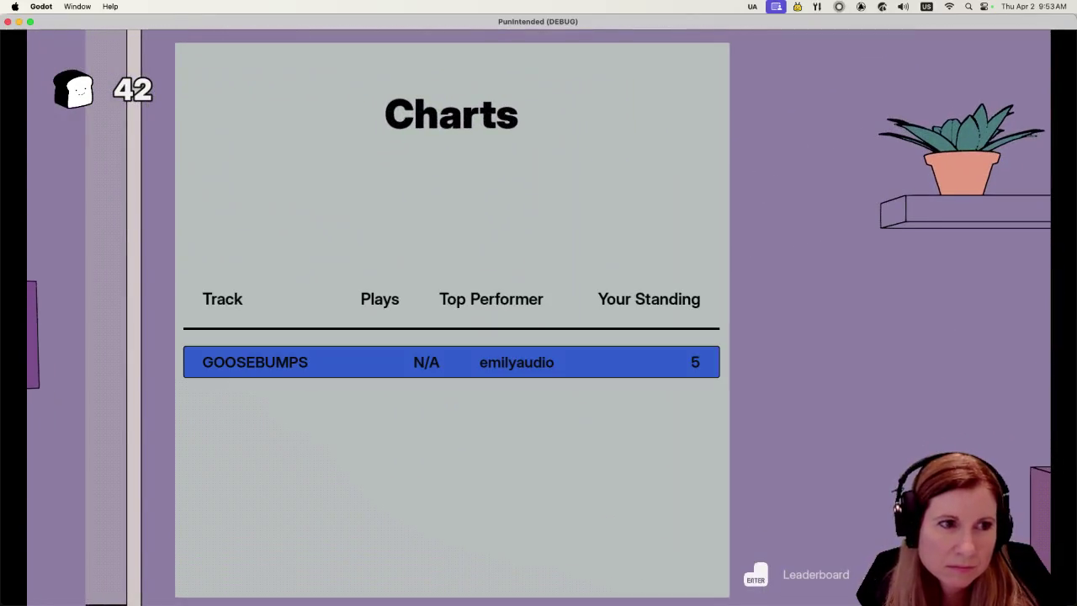
key(Return)
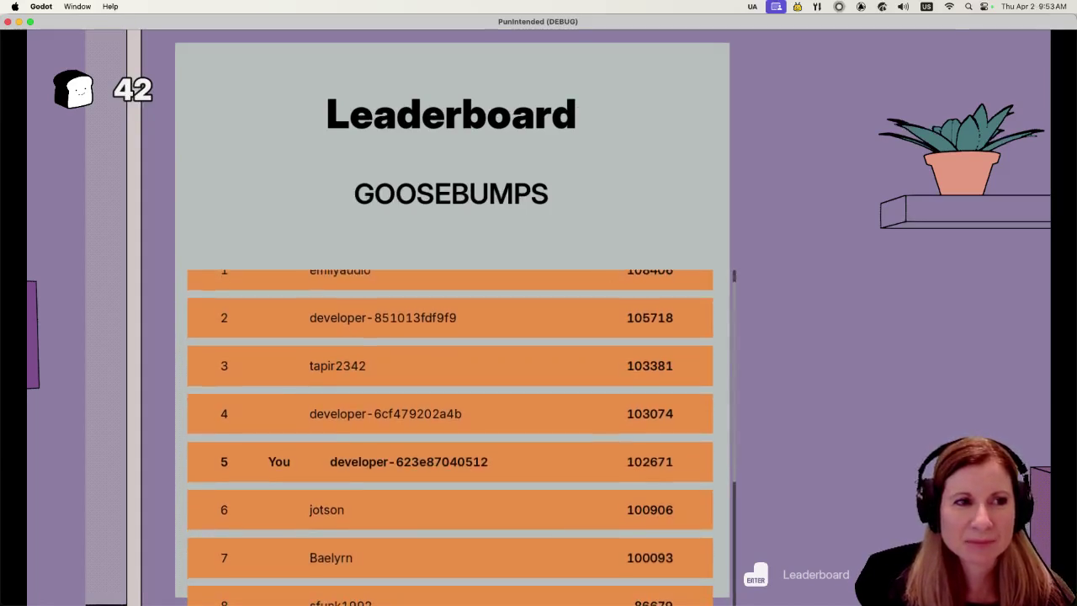
scroll(450, 433, up, 1)
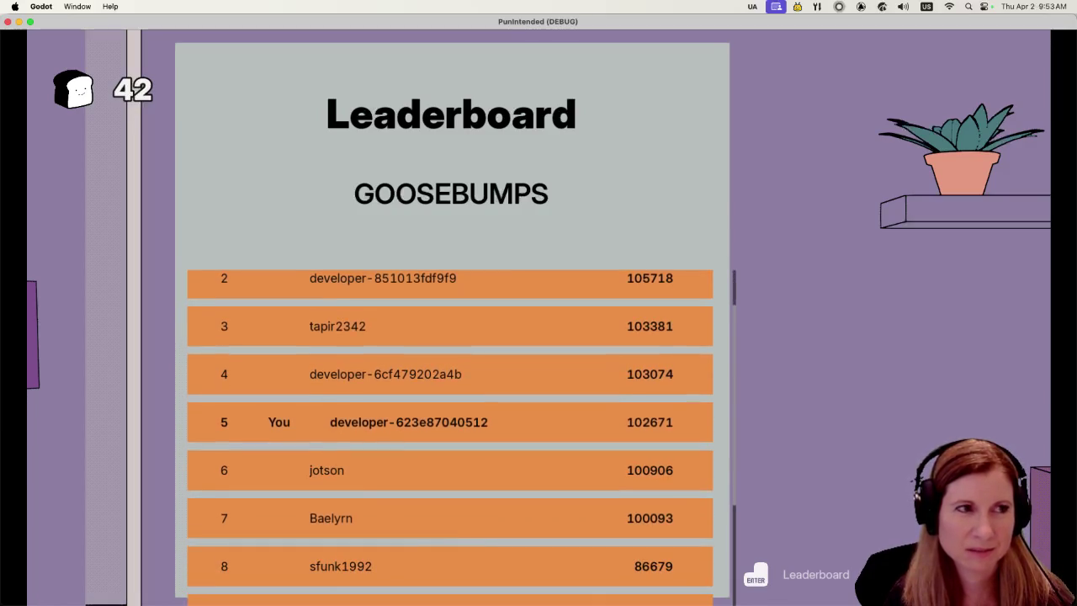
scroll(450, 432, up, 1)
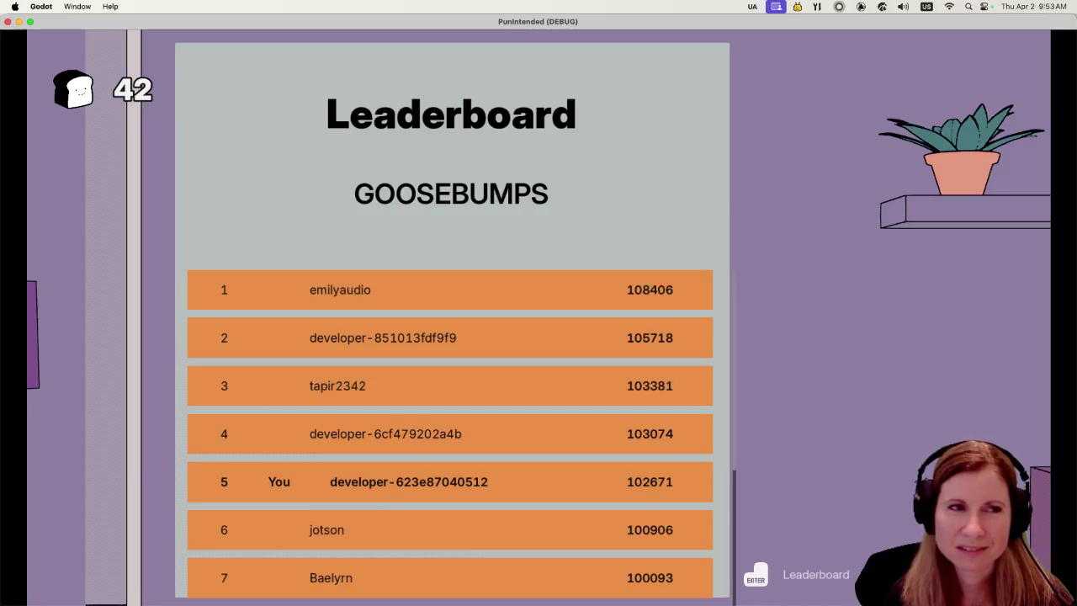
key(super+q)
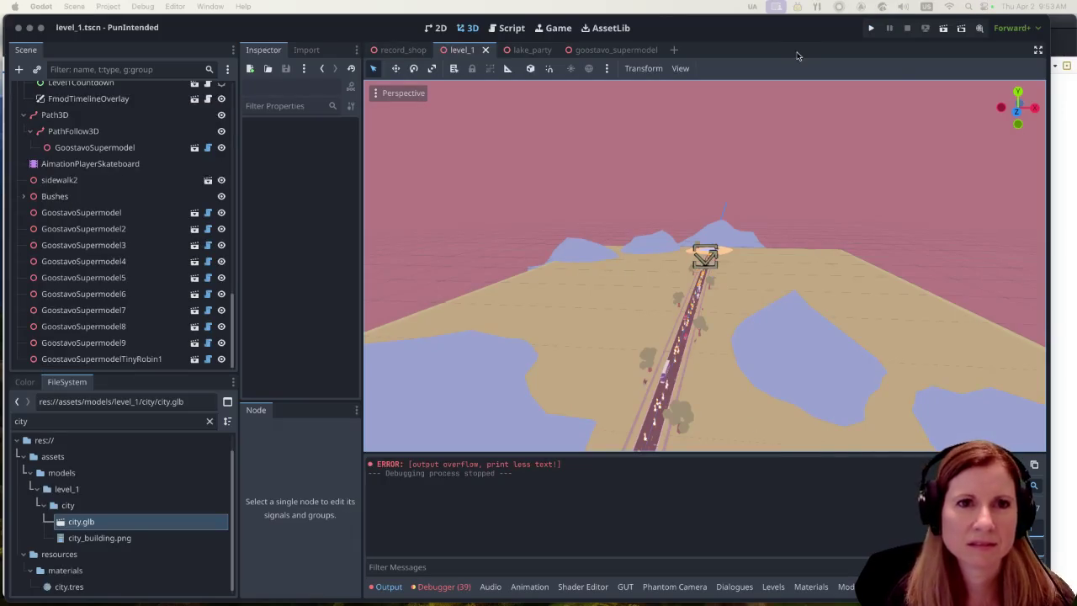
click(869, 32)
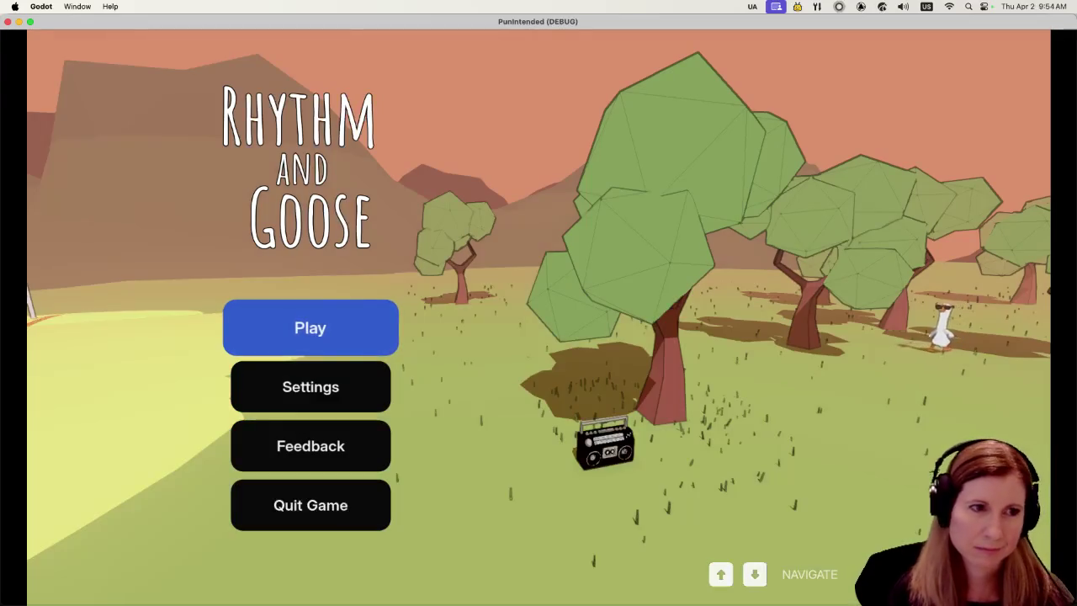
key(Return)
key(Left)
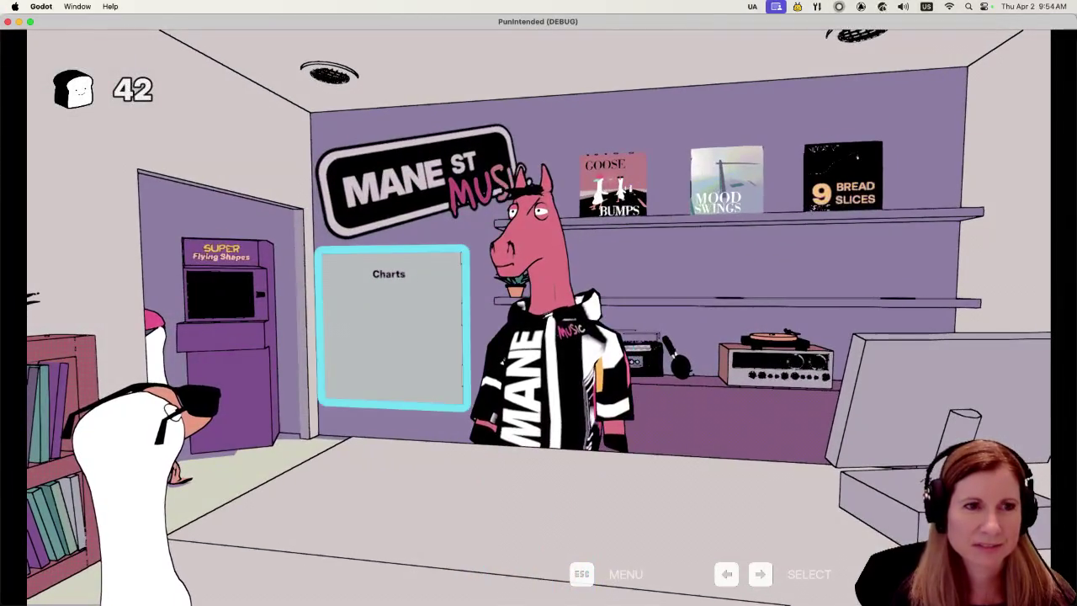
key(Return)
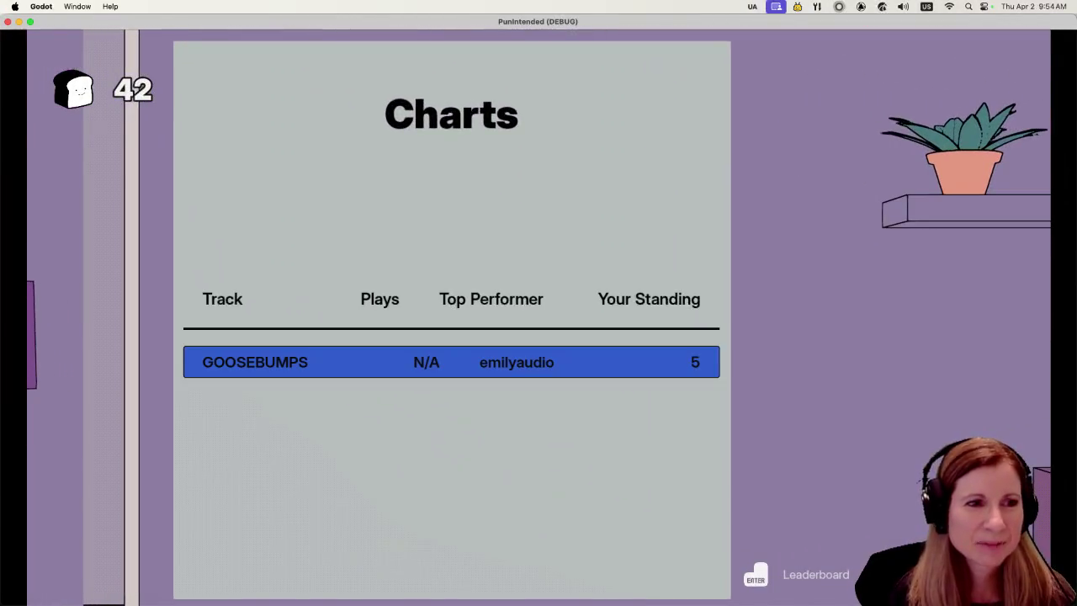
key(Return)
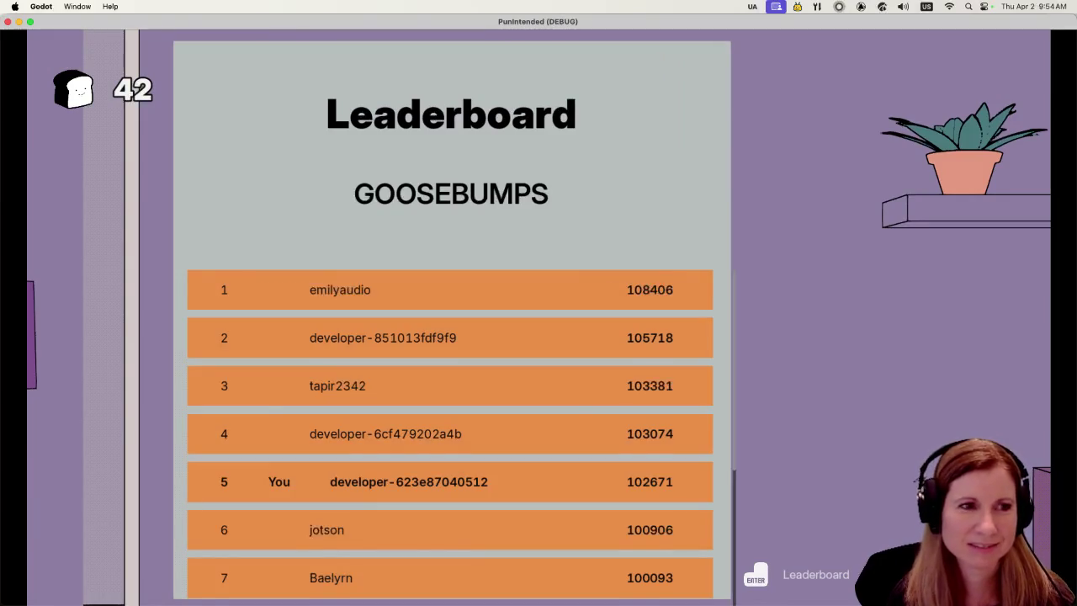
scroll(450, 438, down, 2)
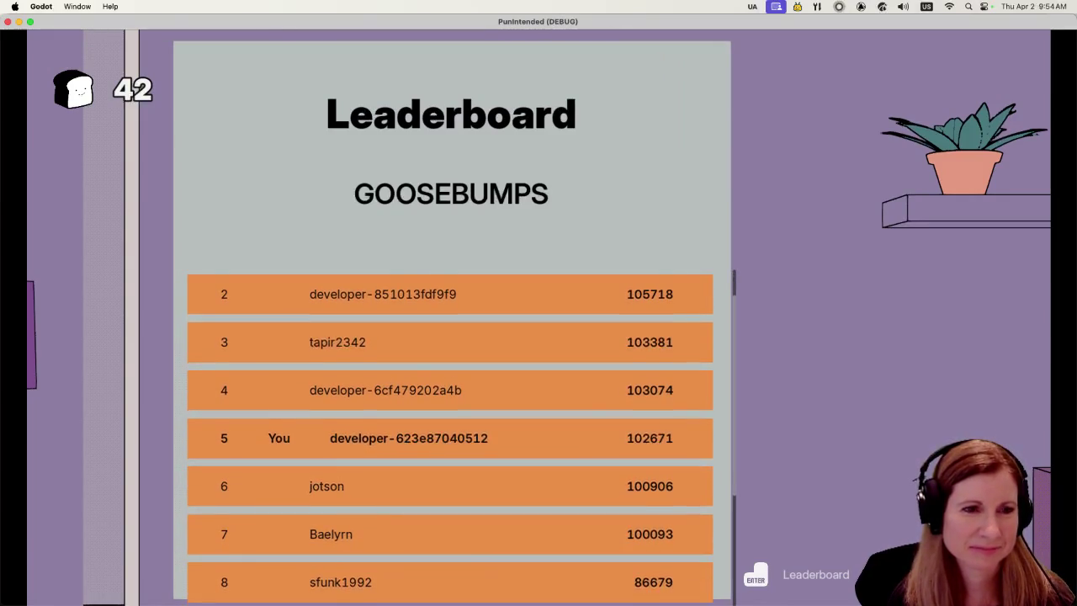
scroll(450, 438, up, 2)
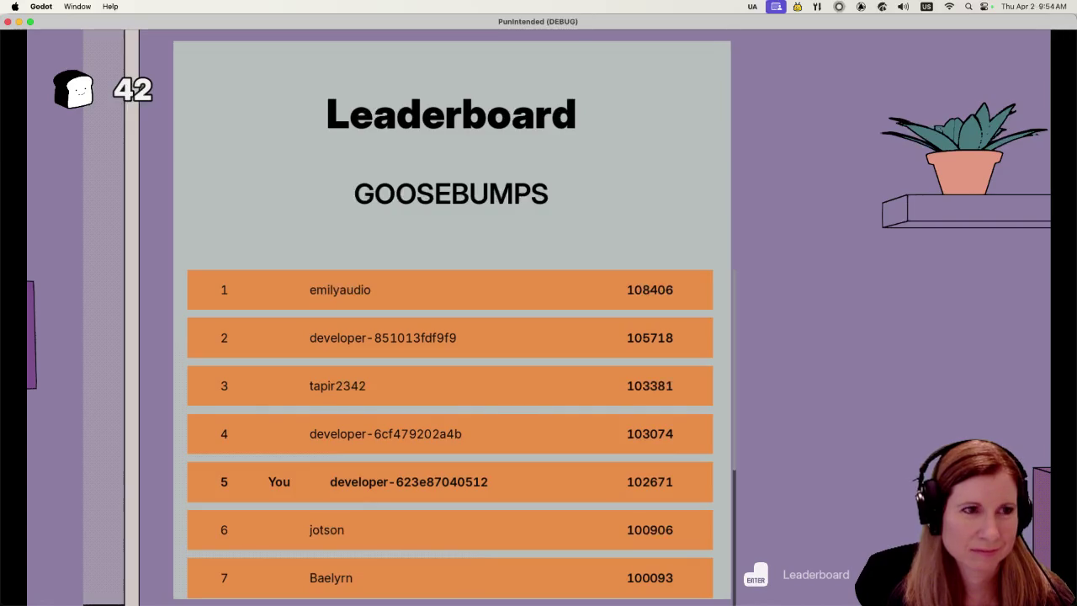
key(super+q)
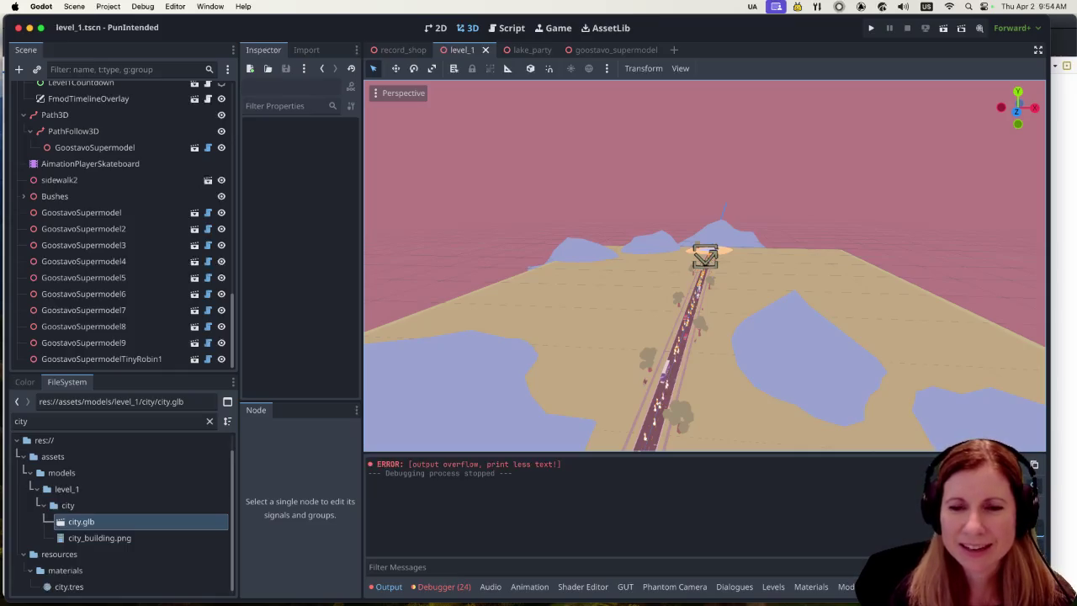
Zoom the 3D viewport along the road to the geese, truck and trees, then rerun the project.
scroll(658, 354, up, 6)
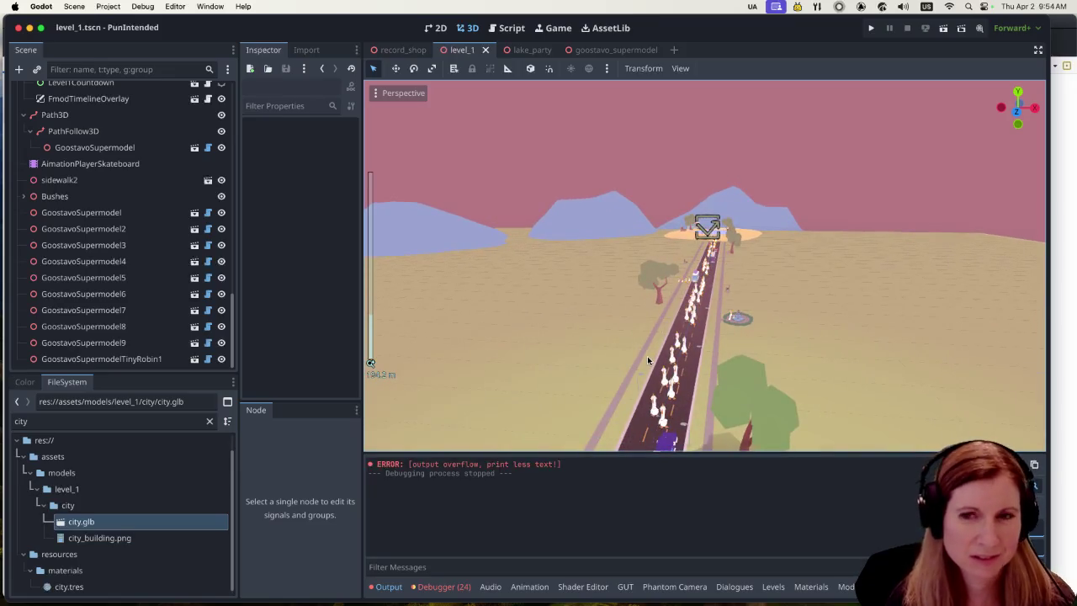
scroll(648, 354, up, 5)
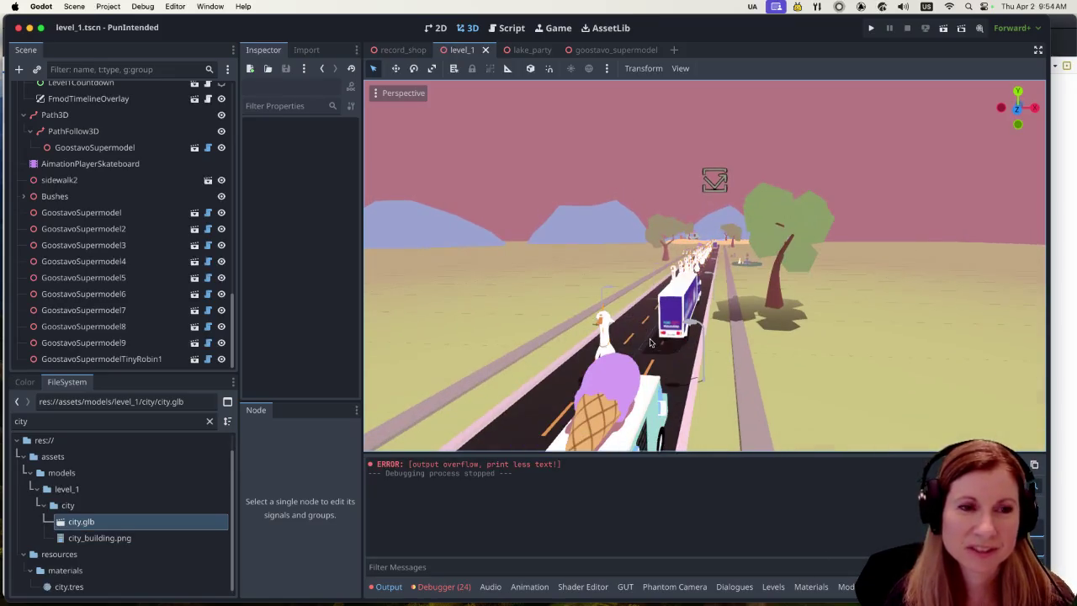
scroll(650, 344, up, 8)
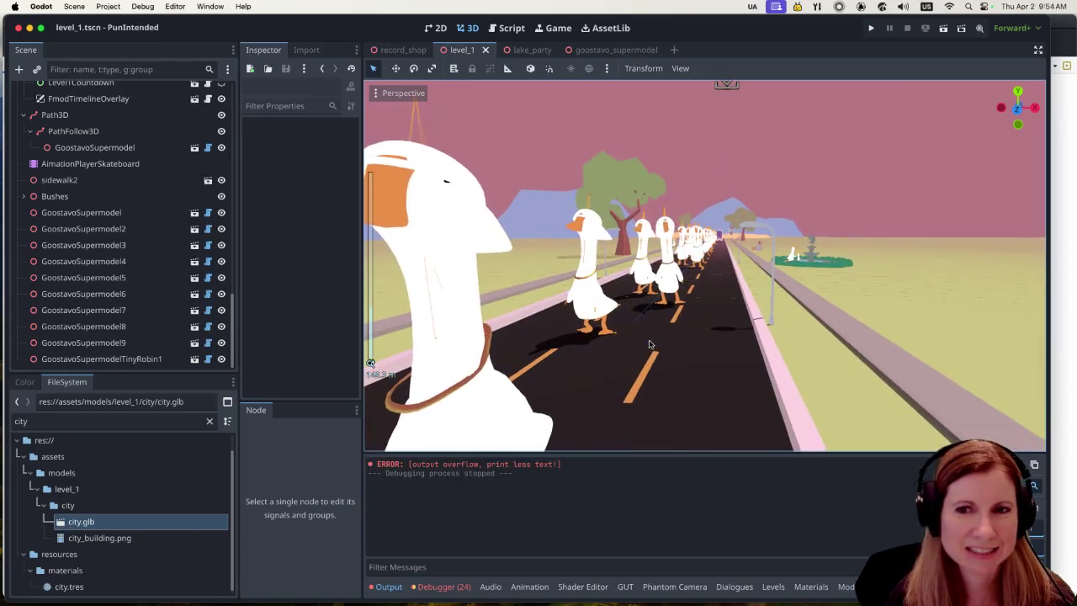
scroll(650, 344, down, 6)
scroll(650, 343, up, 3)
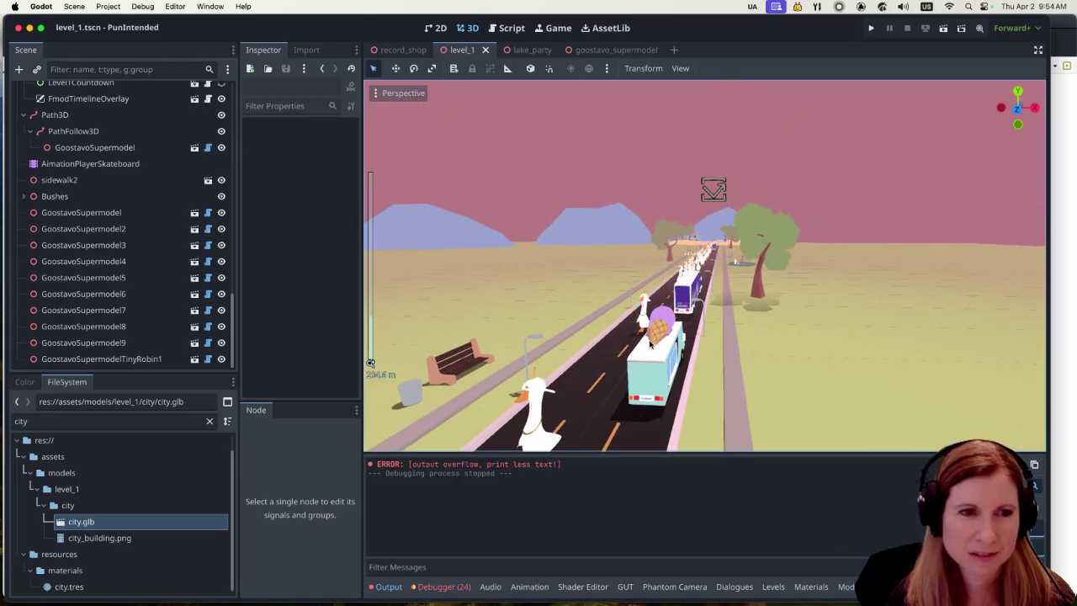
scroll(653, 342, up, 2)
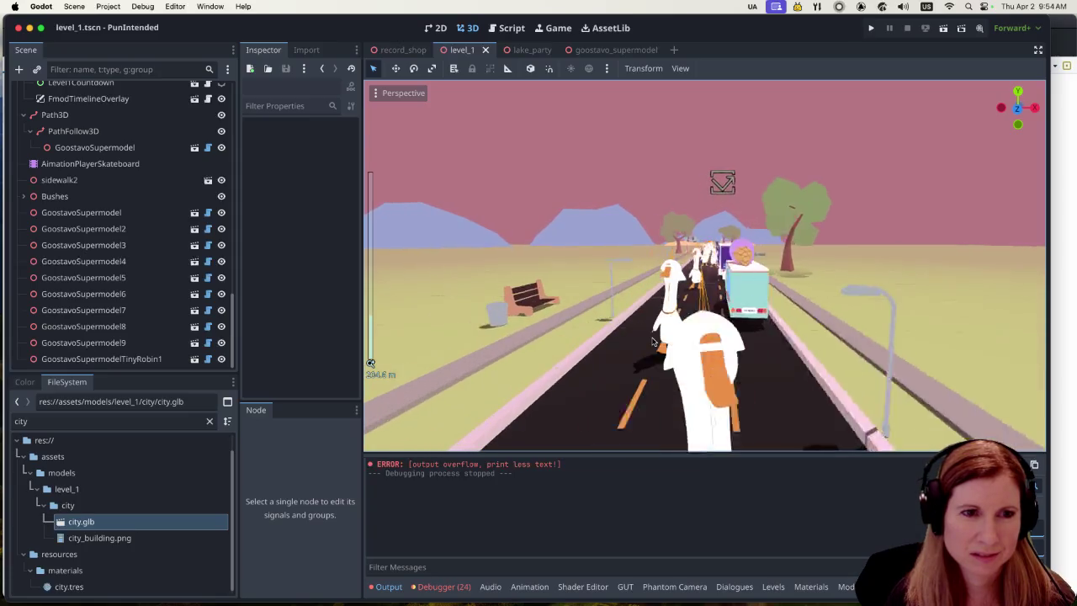
scroll(653, 341, down, 3)
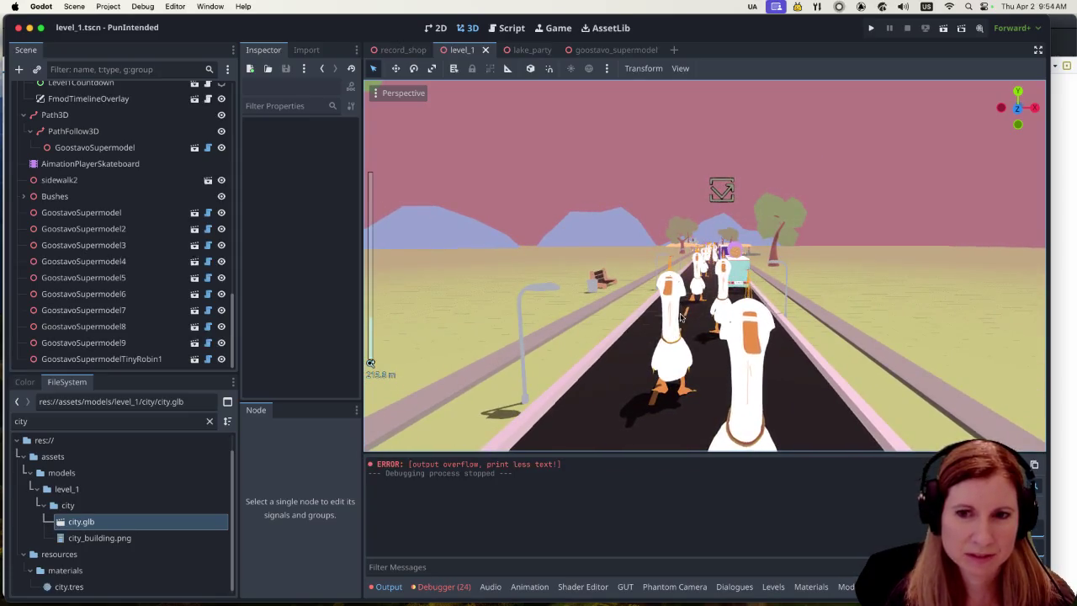
scroll(683, 314, down, 3)
scroll(682, 313, up, 5)
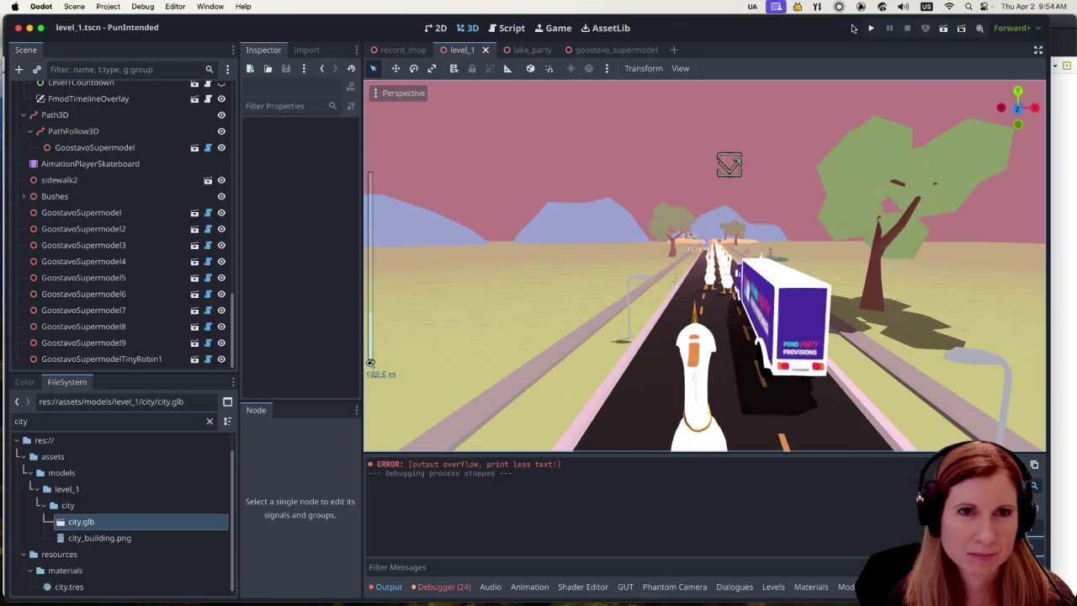
click(872, 30)
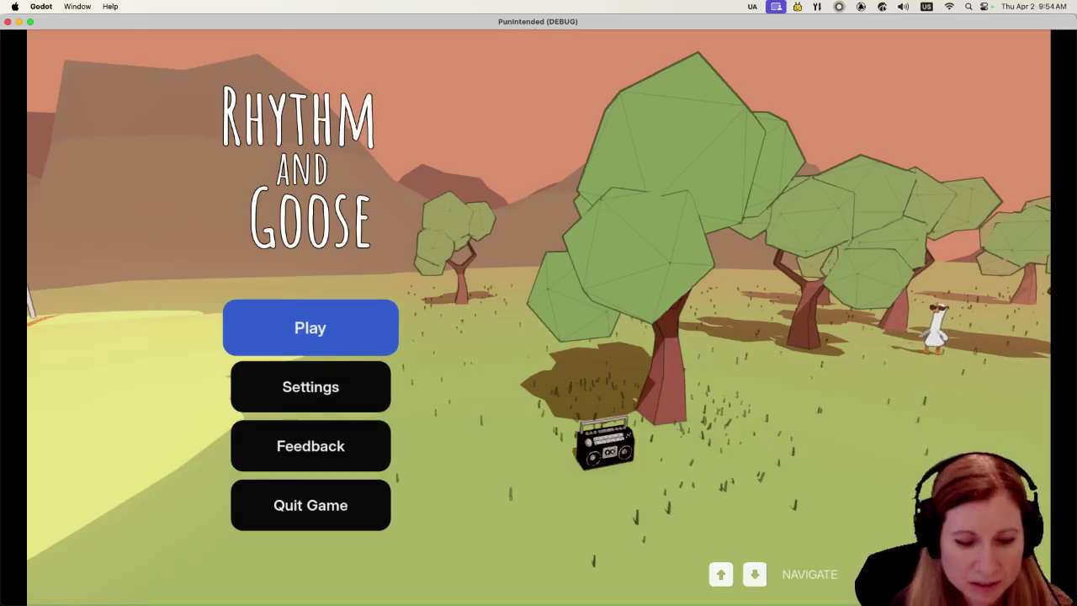
Start the game from the main menu and pick Goose Bumps on the album shelf.
key(Return)
key(Right)
key(Return)
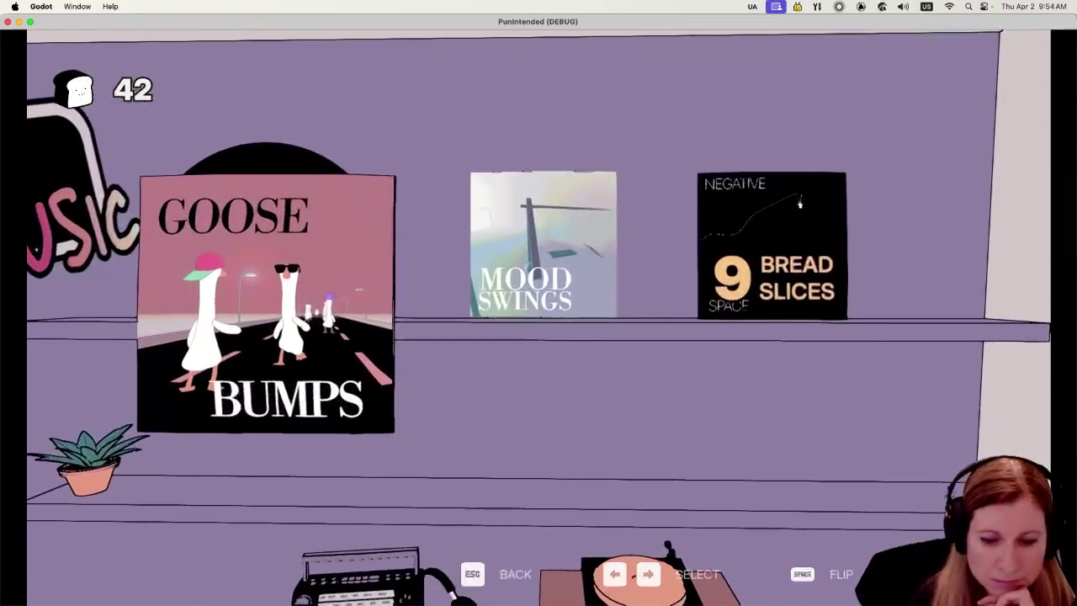
key(Return)
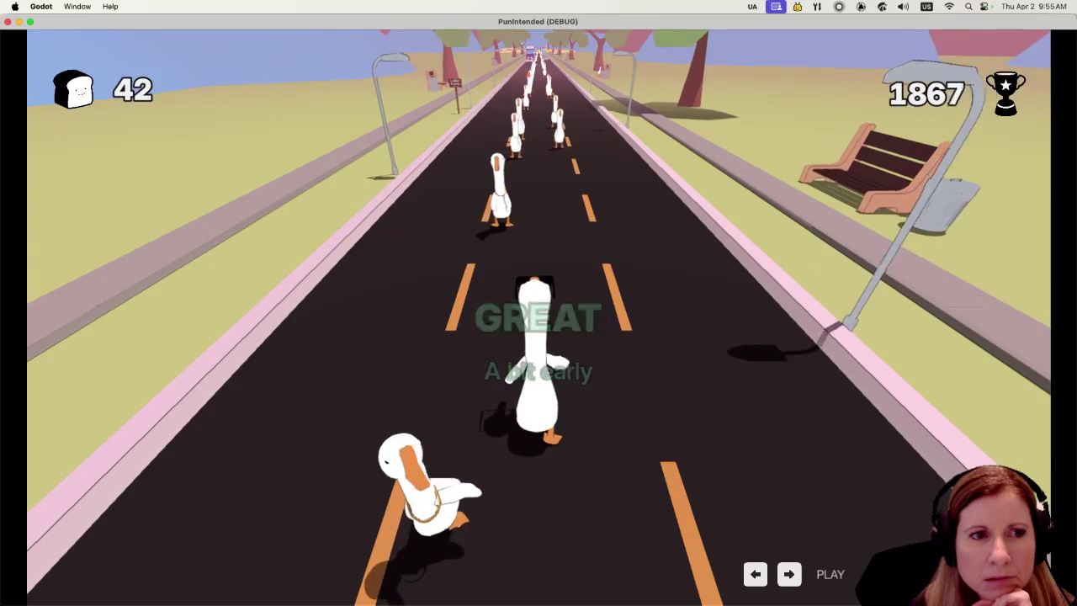
Hit the opening road beats with Space, earning mostly GREAT and PERFECT ratings.
key(space)
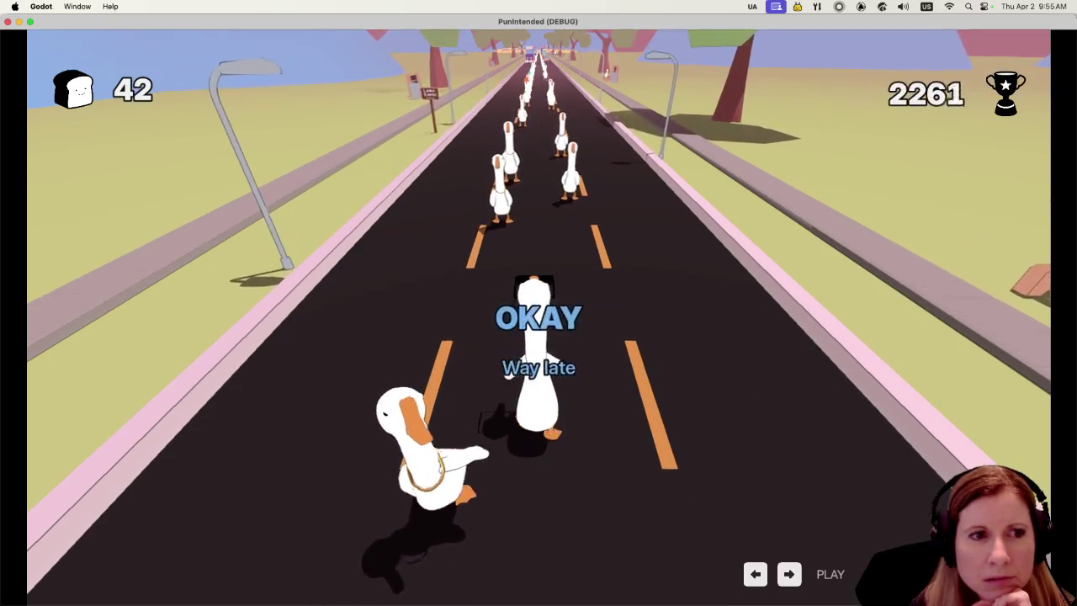
key(space)
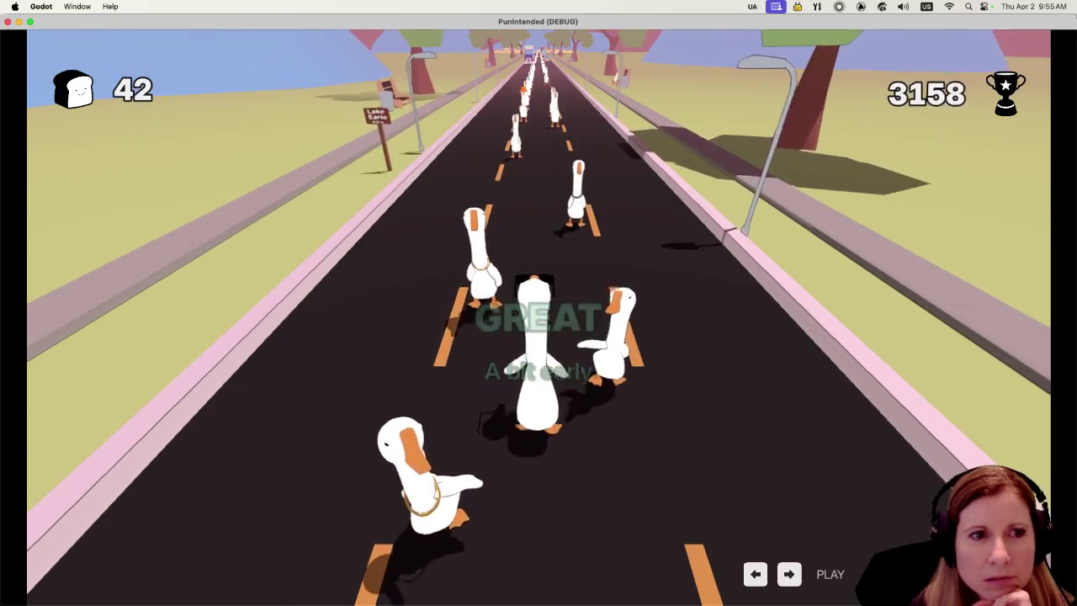
key(space)
key(space)
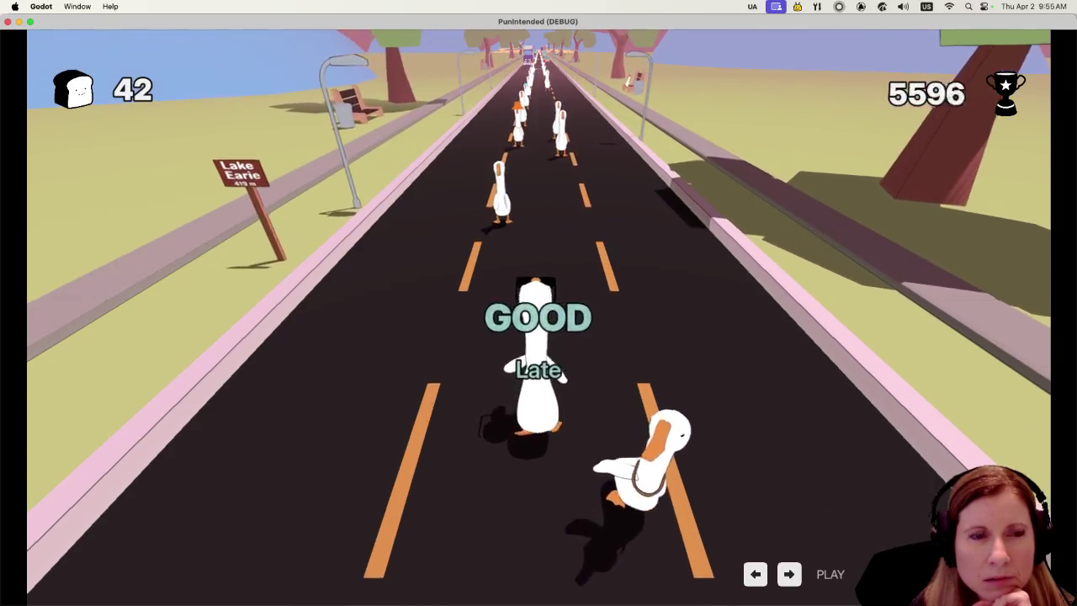
key(space)
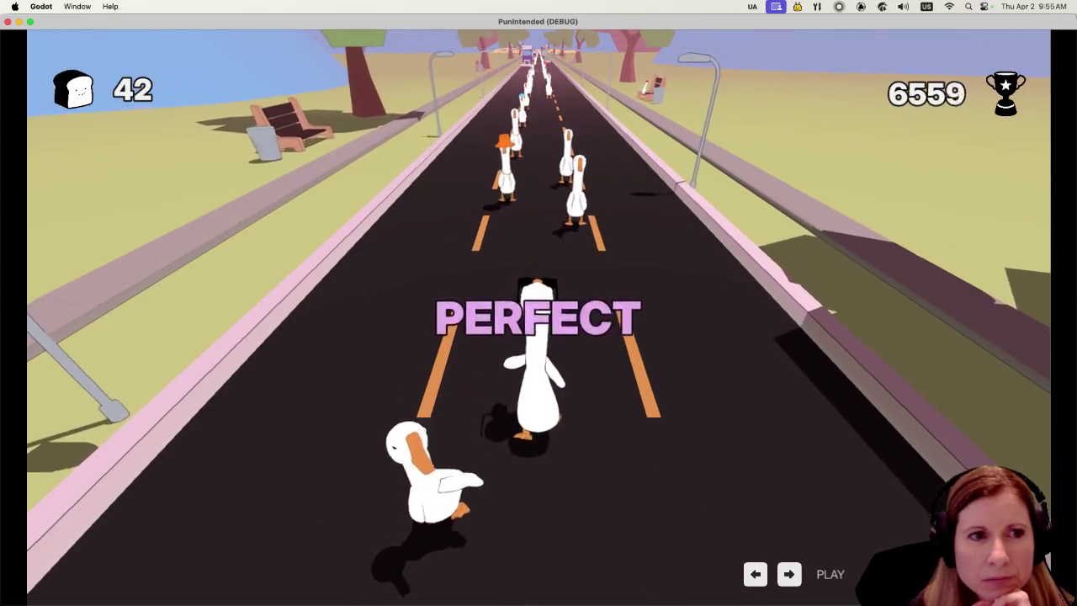
key(space)
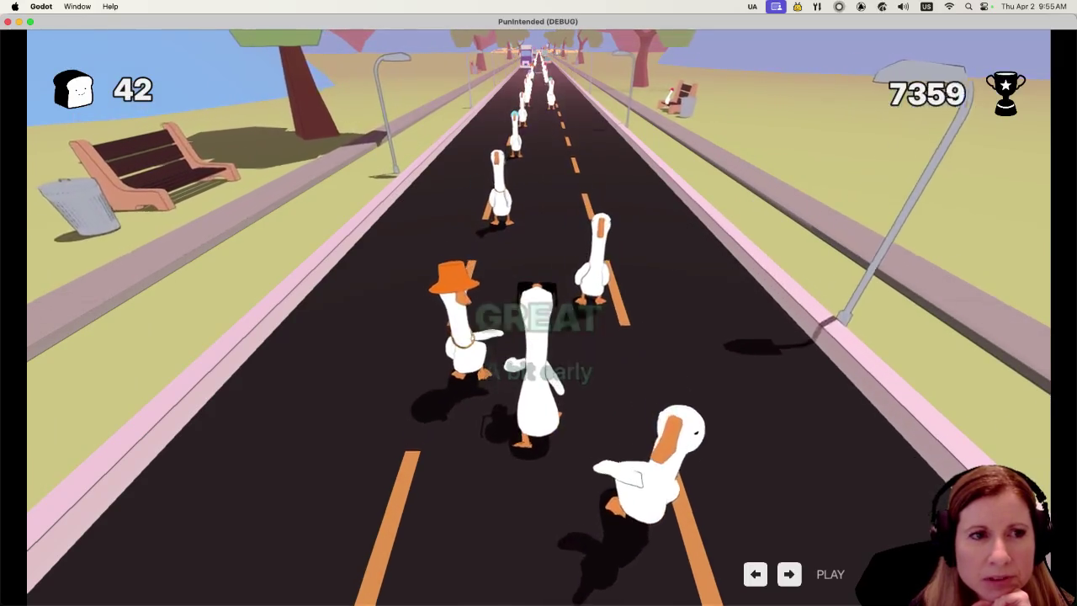
key(space)
key(space)
key(space)
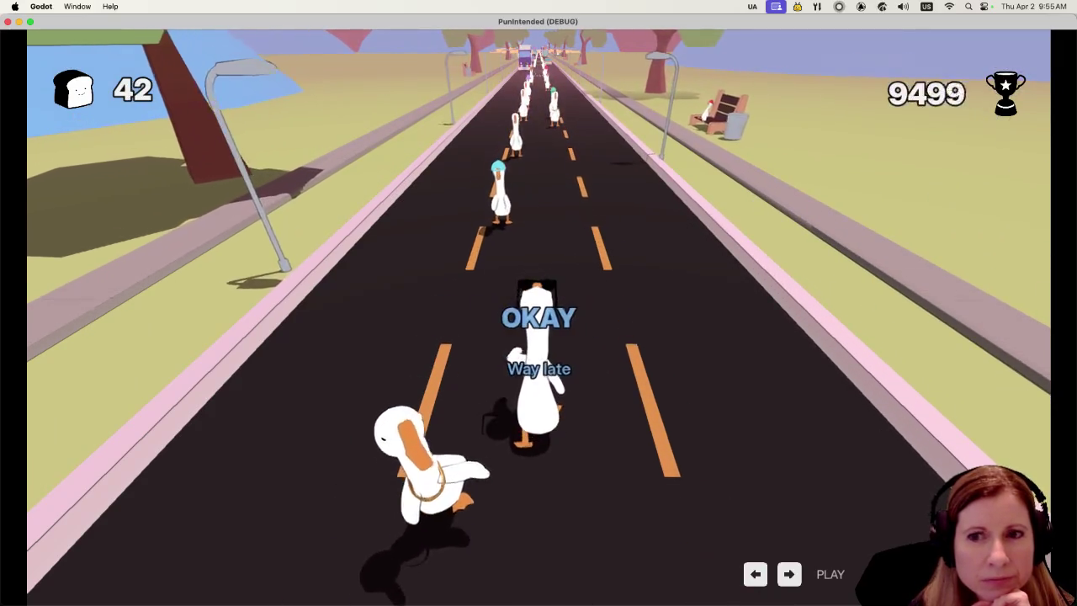
key(space)
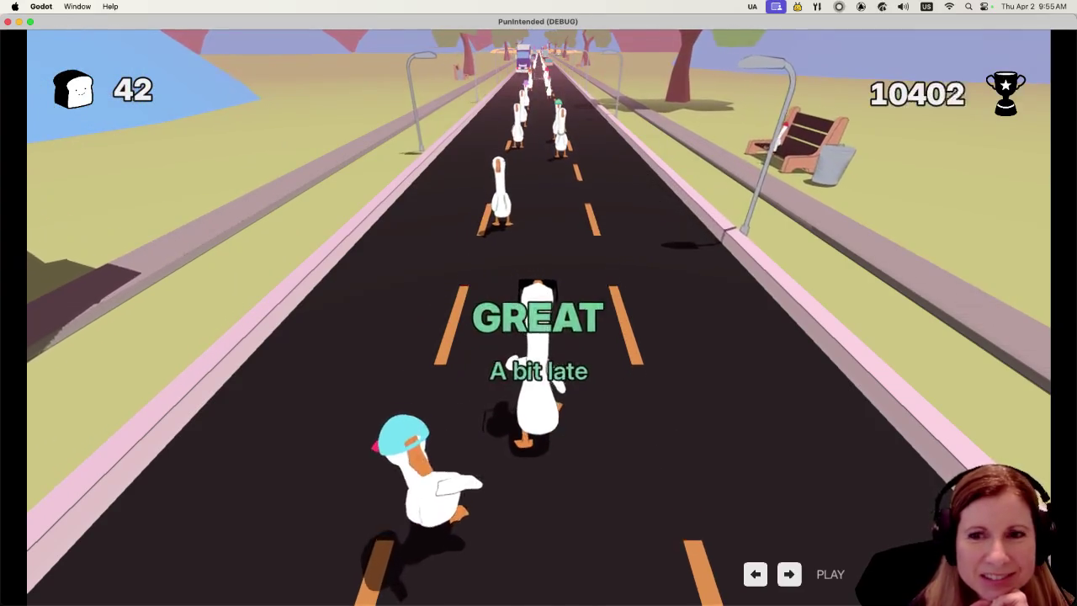
key(space)
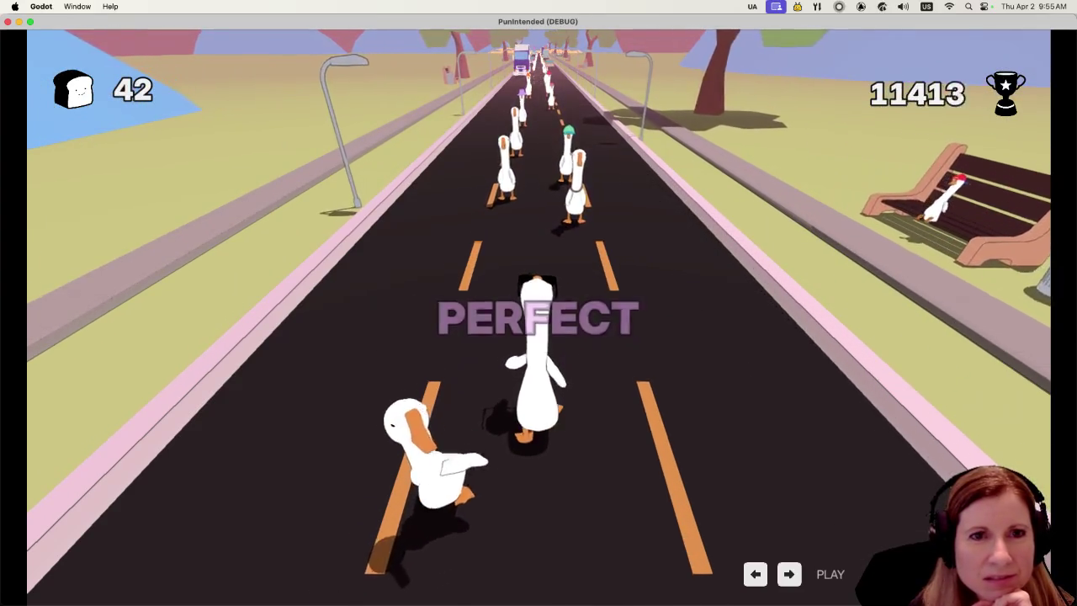
key(space)
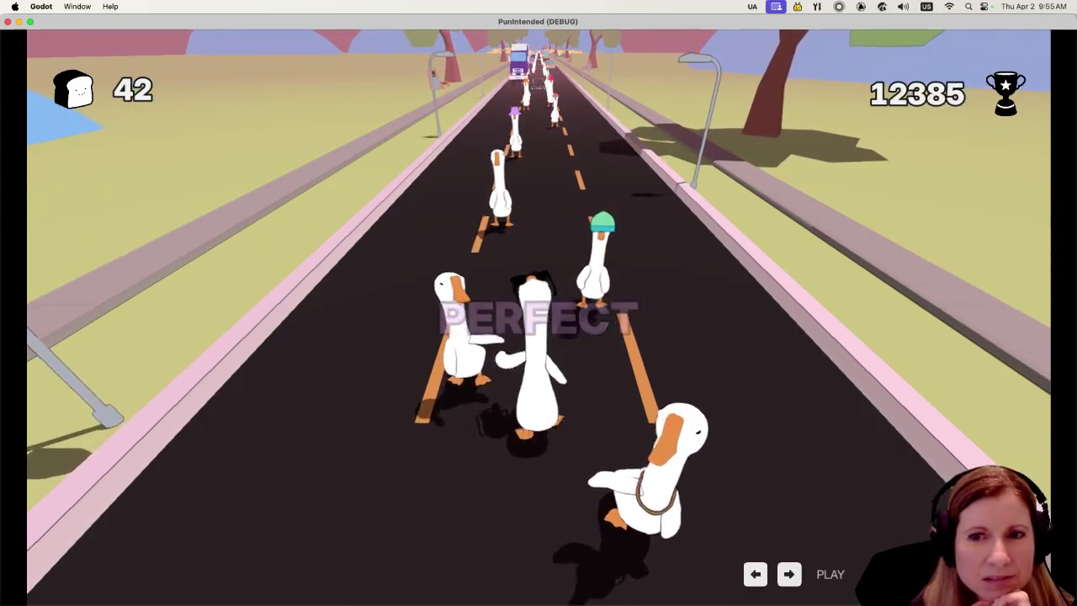
key(space)
key(space)
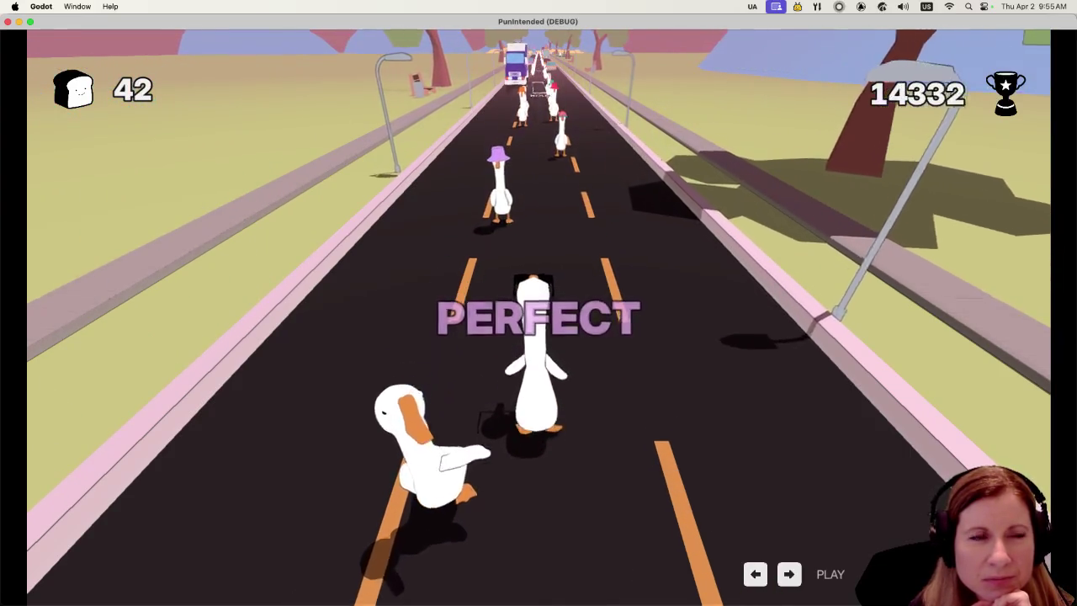
key(space)
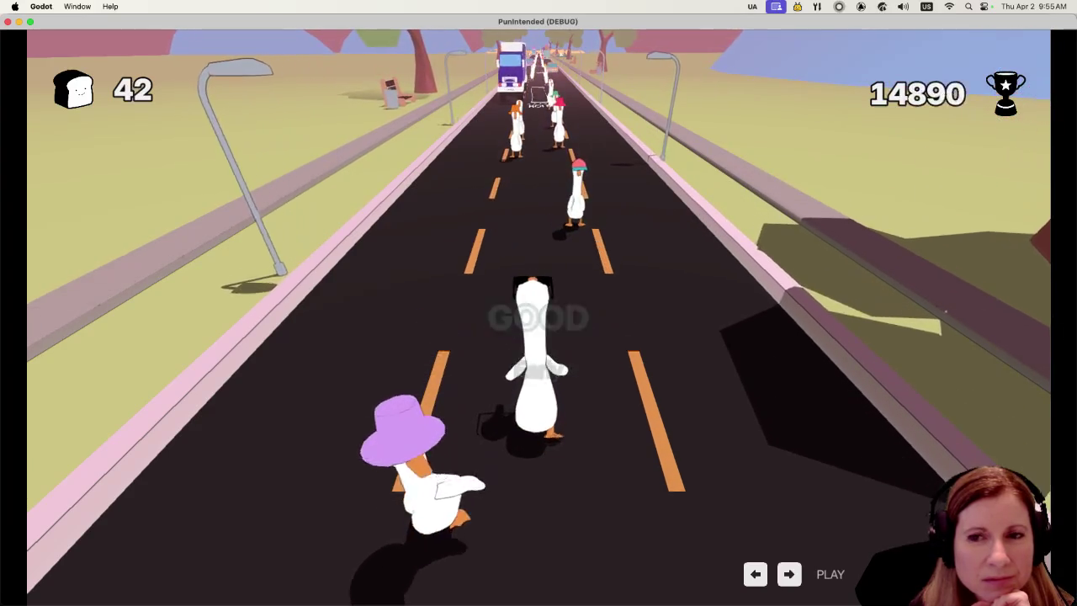
key(space)
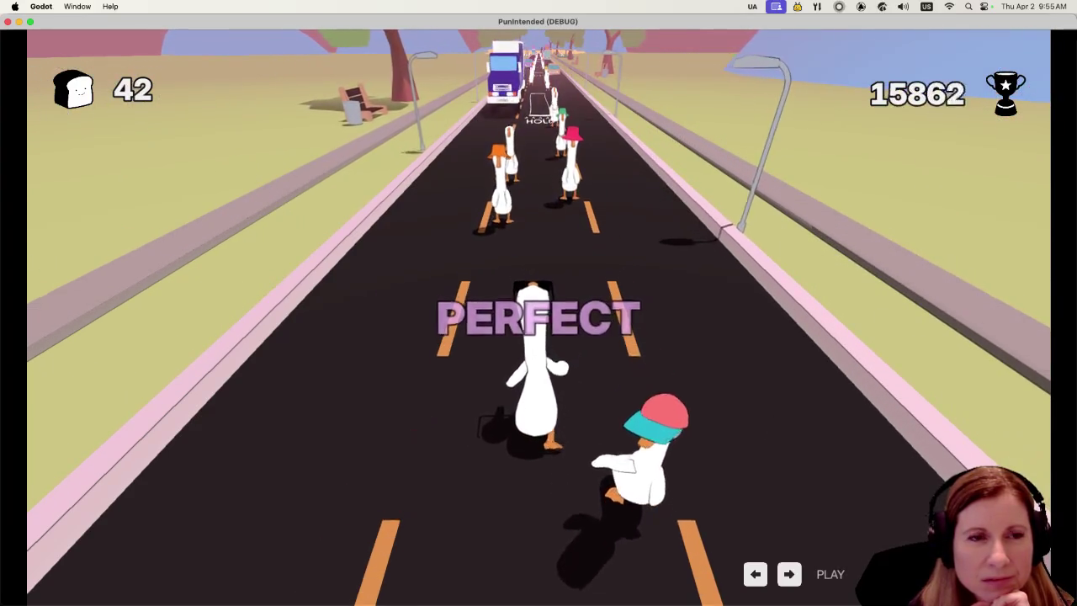
key(space)
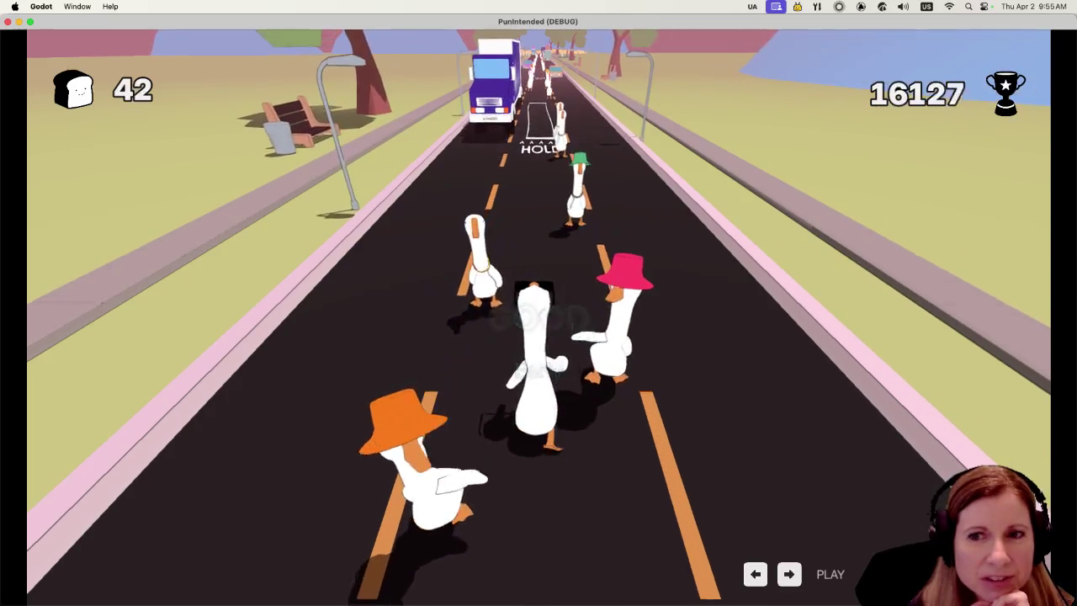
key(space)
key(space)
key(space)
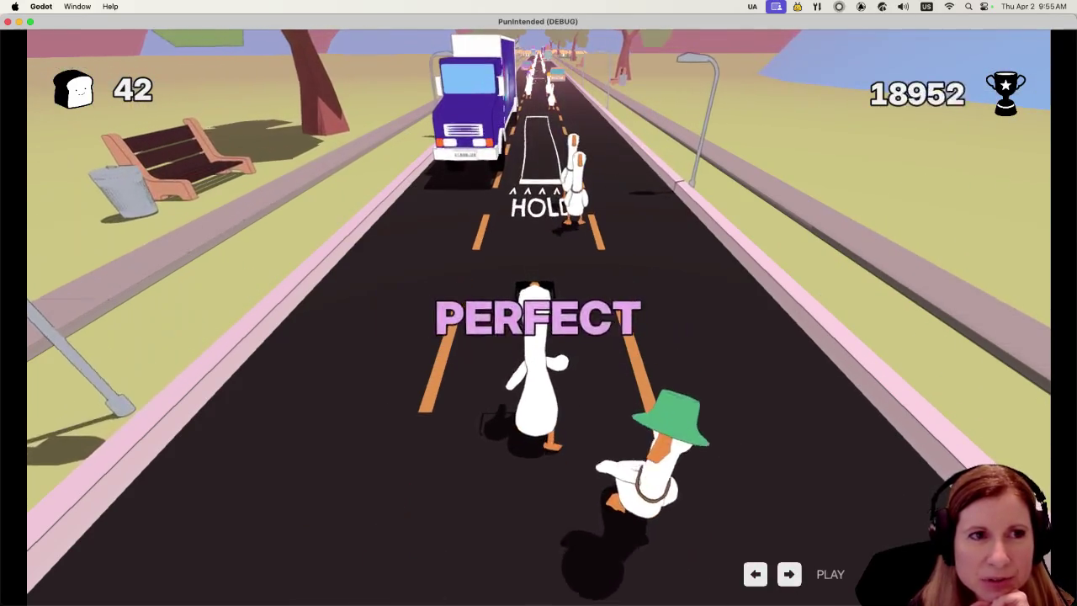
key(space)
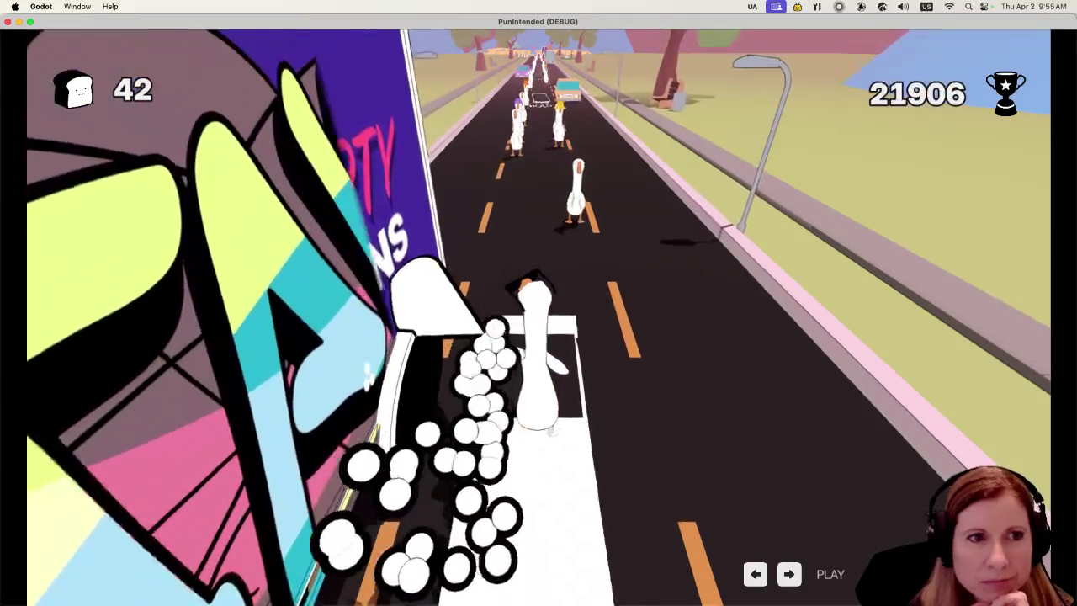
key(space)
key(space)
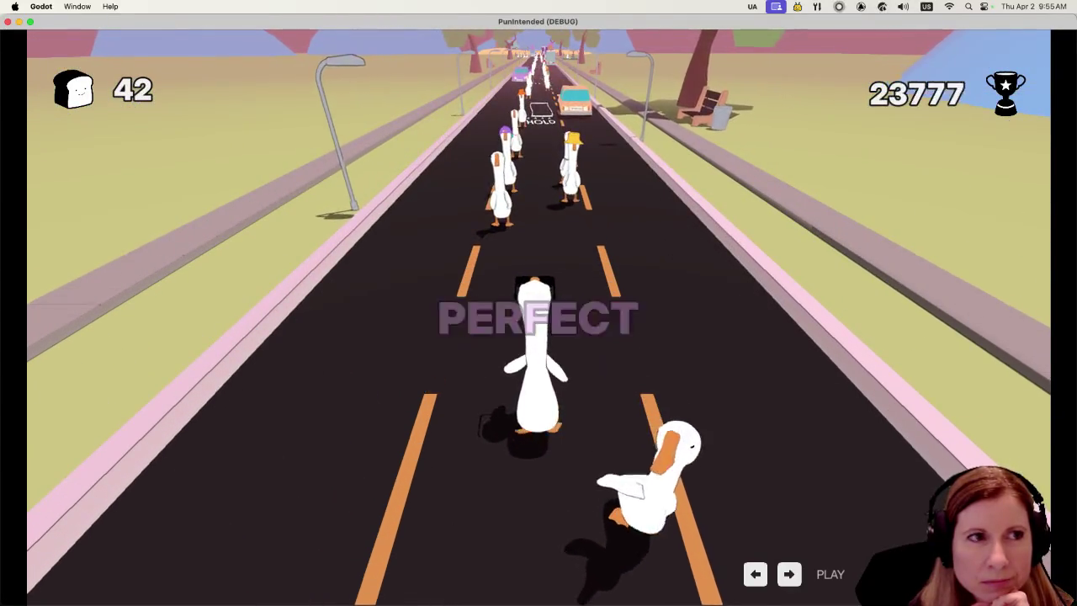
key(space)
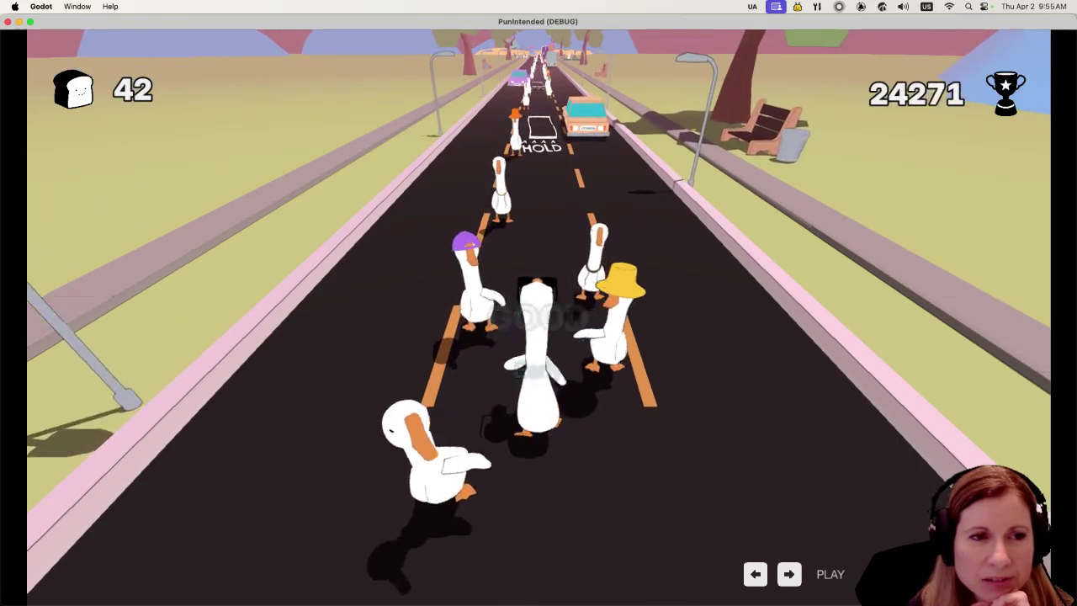
key(space)
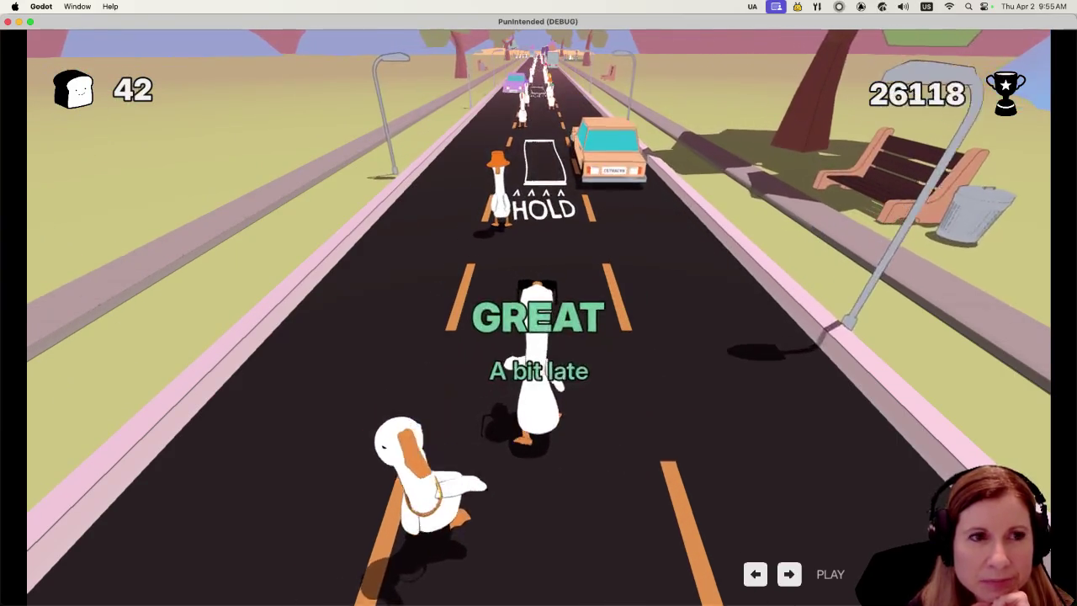
key(space)
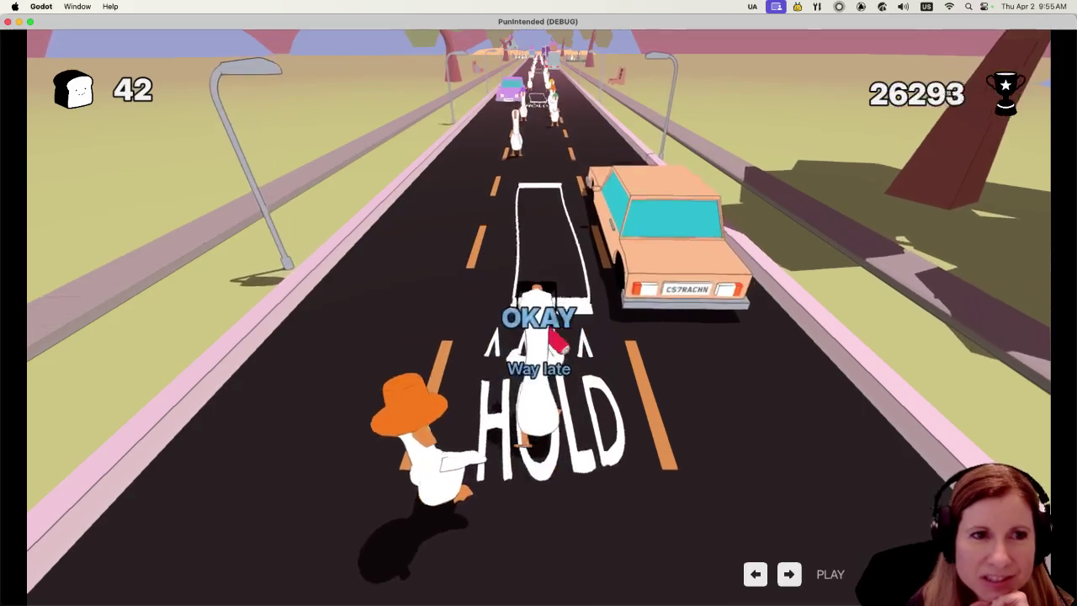
key(space)
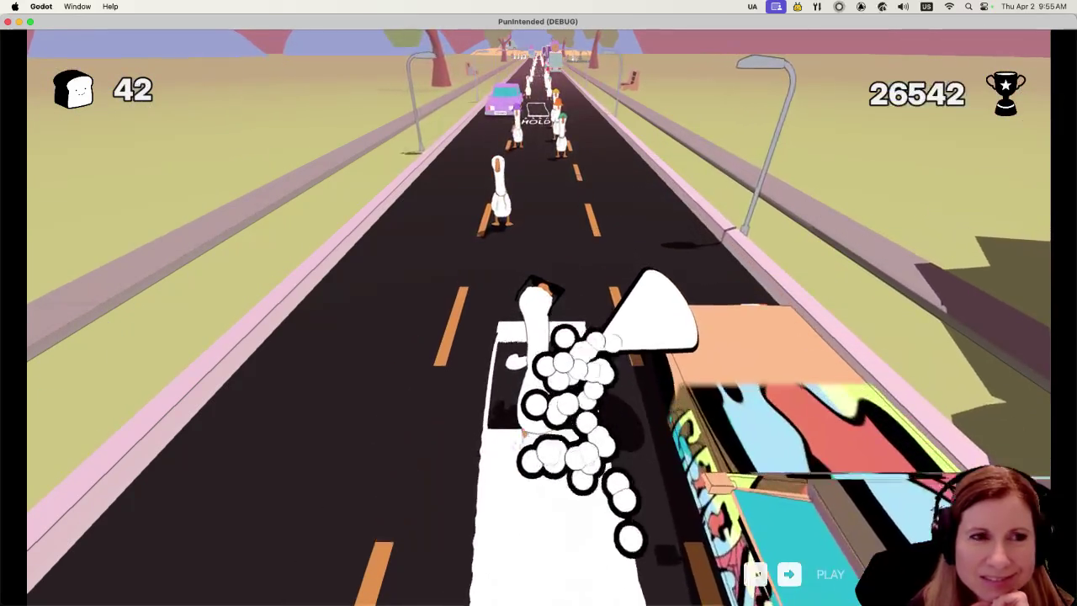
key(space)
key(space)
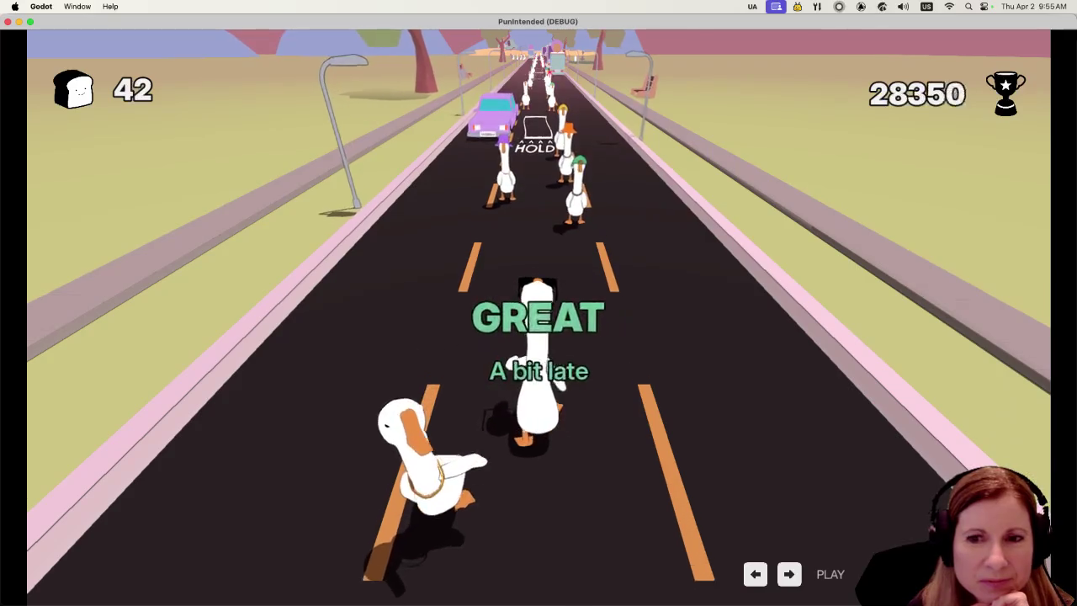
key(space)
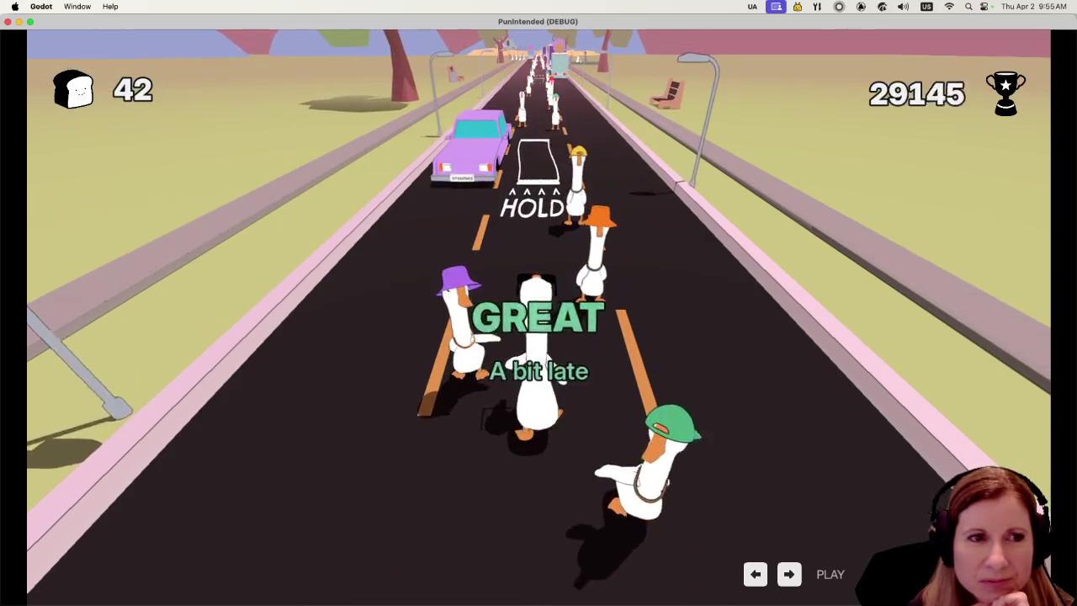
key(space)
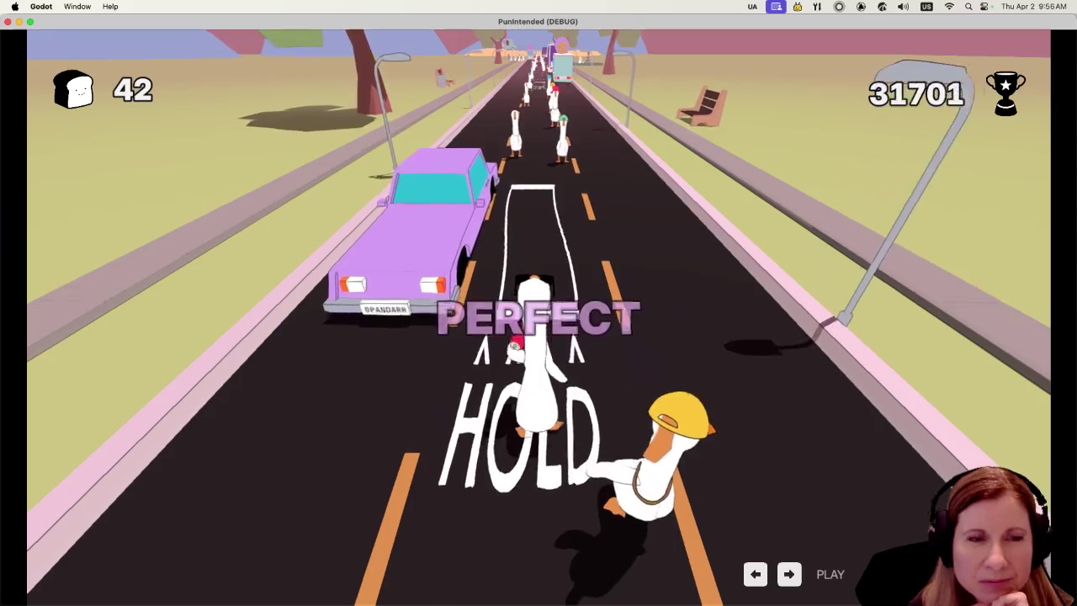
key(space)
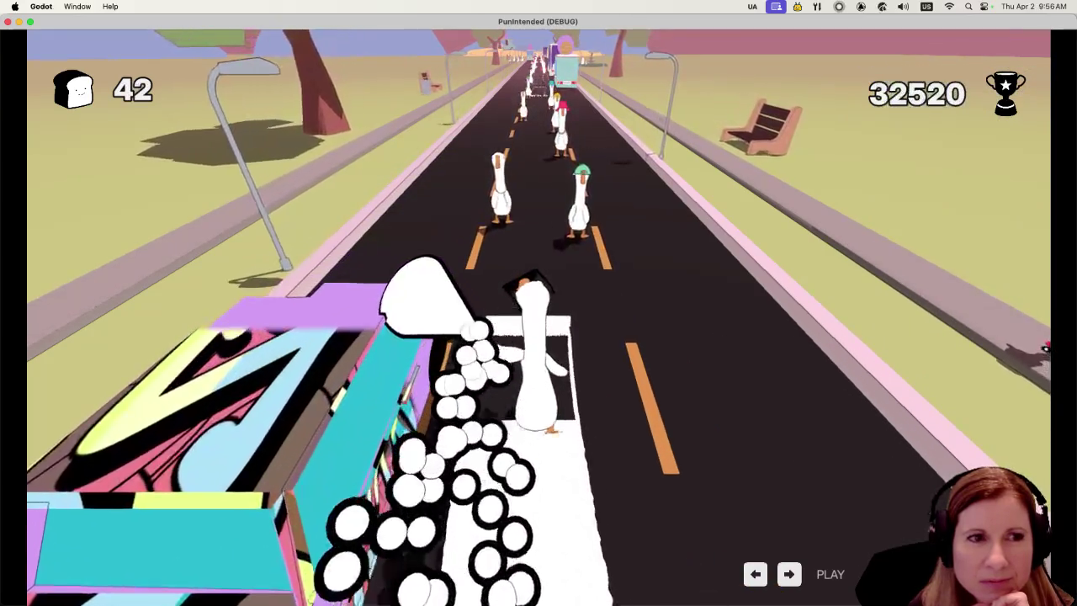
key(space)
Knock the hatted and float geese aside with Left/Right, riding the HOLD strips with Up.
key(Left)
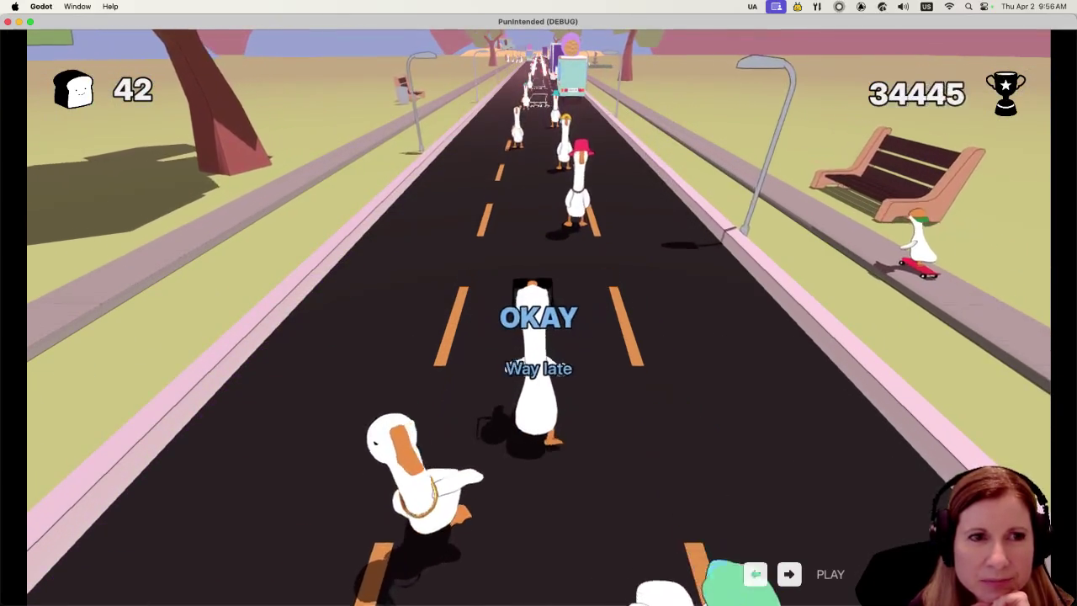
key(Right)
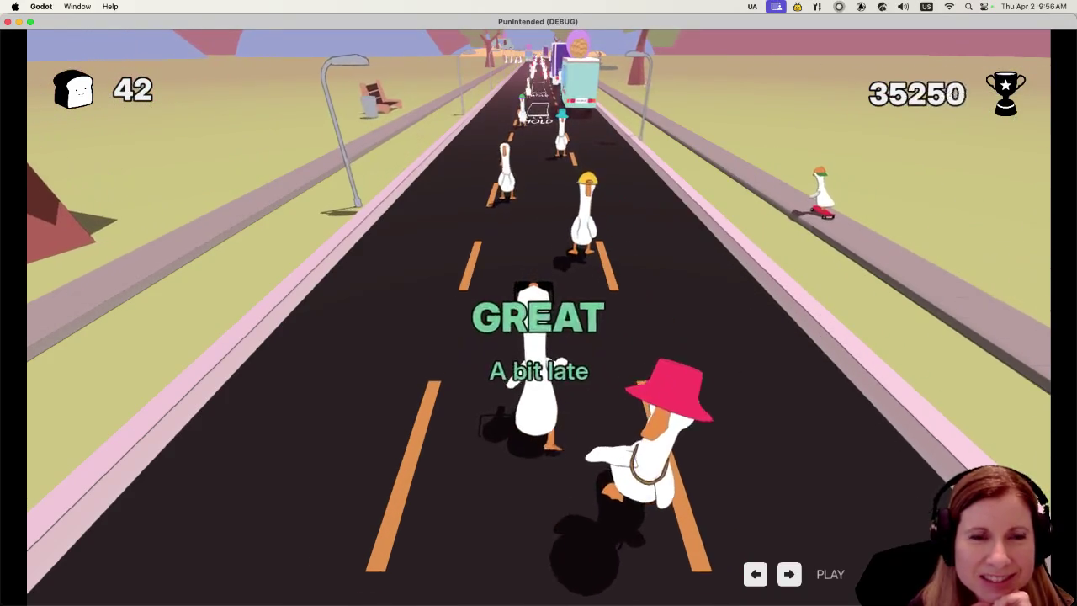
key(Right)
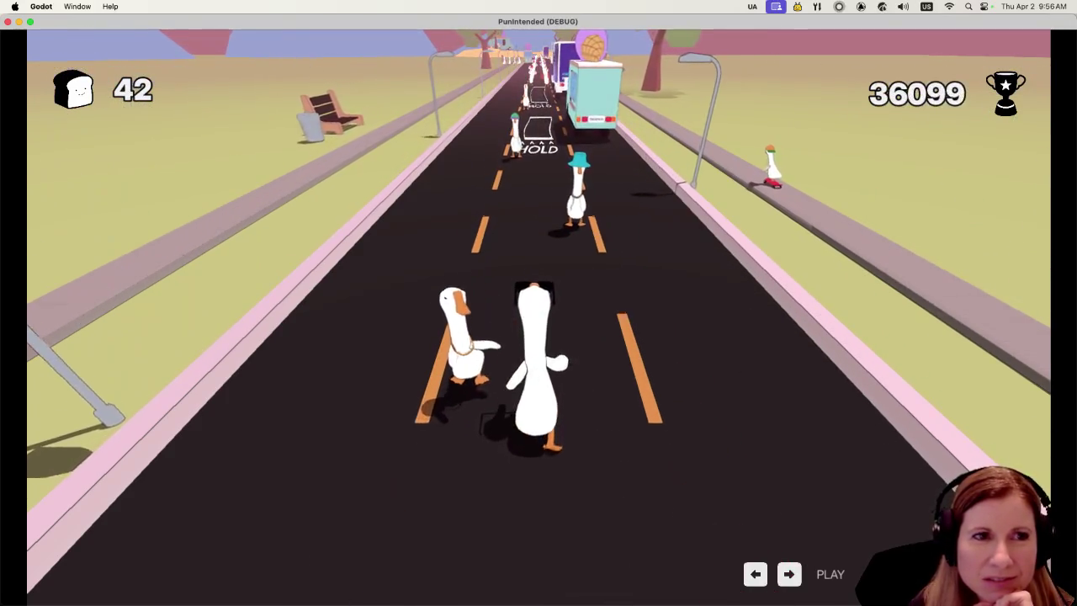
key(Left)
key(Right)
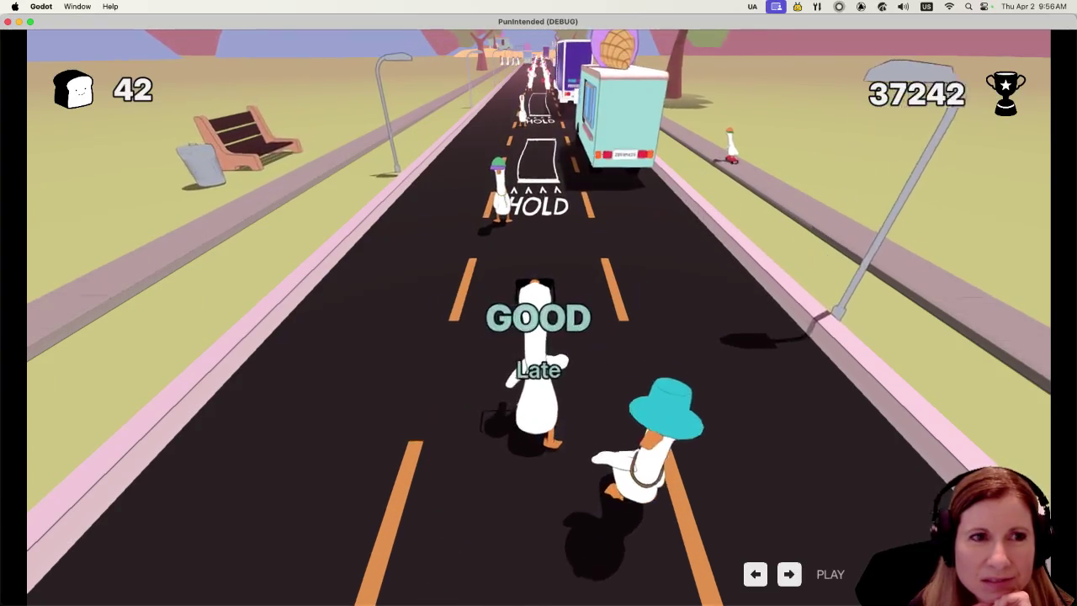
key(Left)
key(Up)
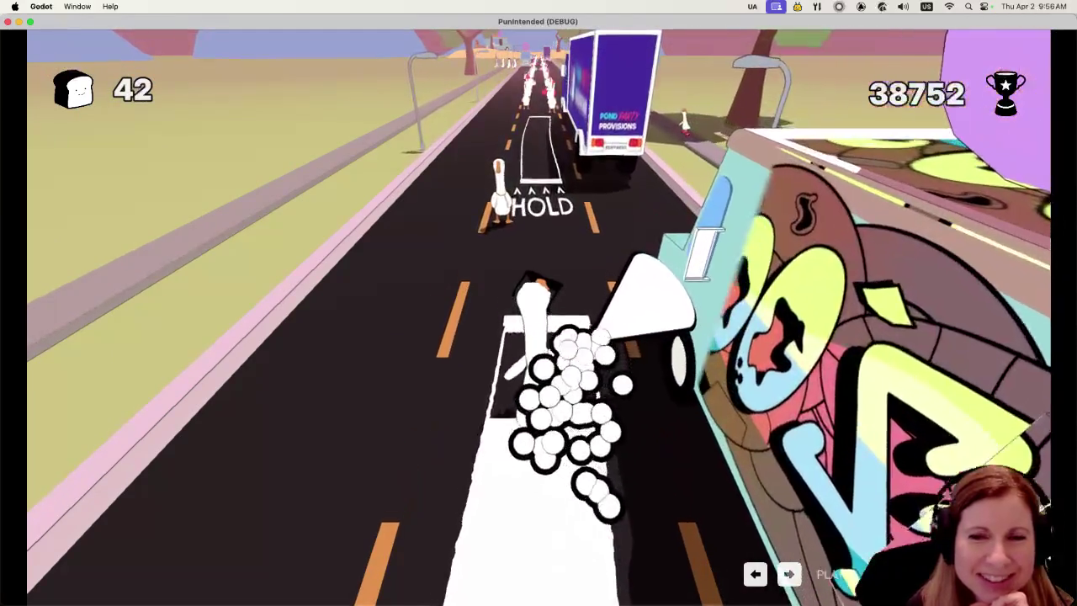
key(Left)
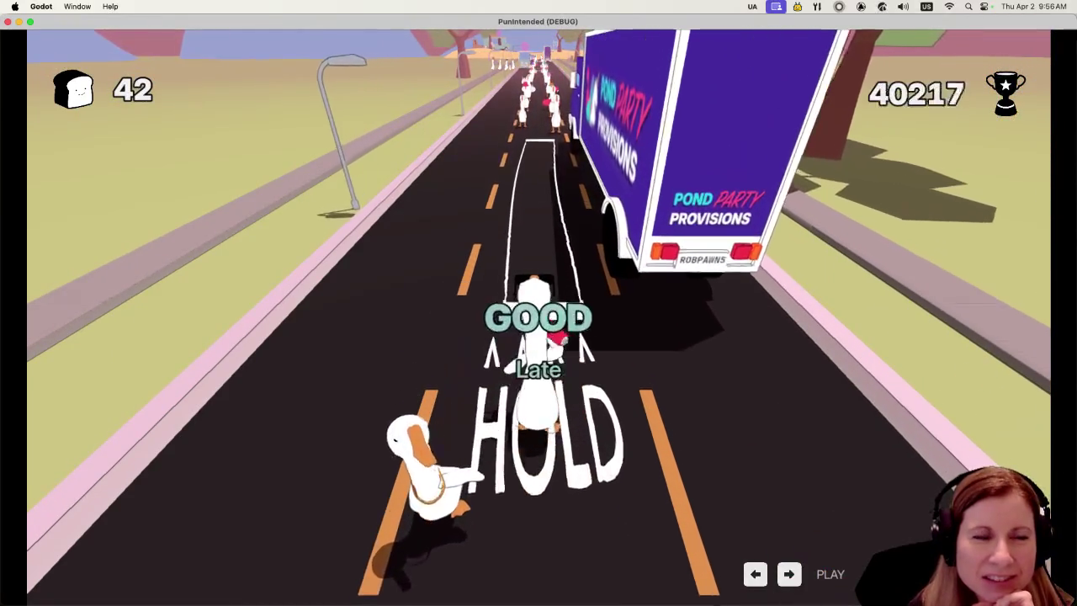
key(Up)
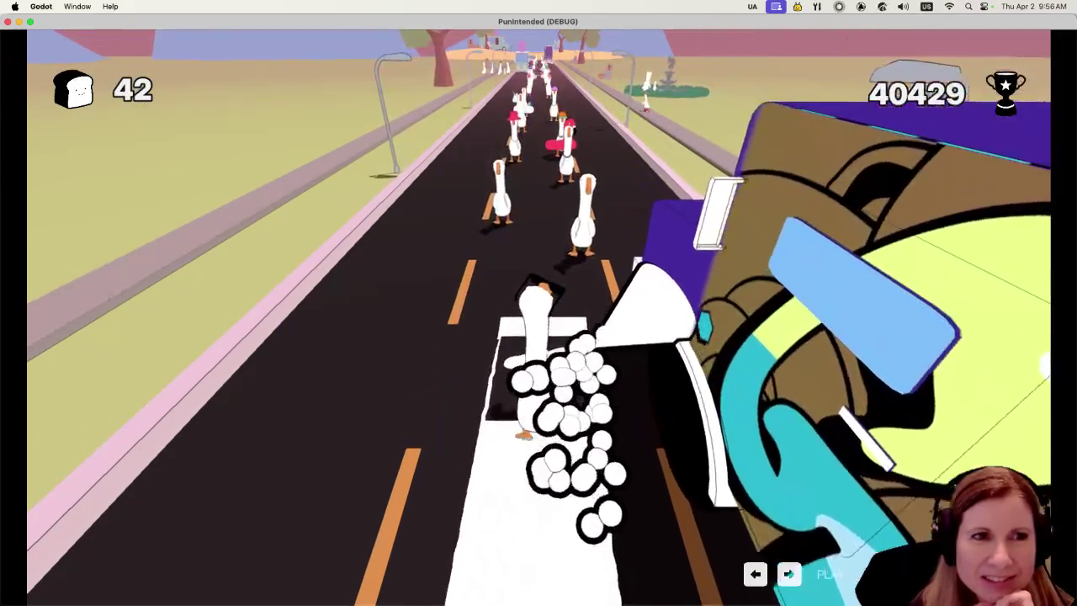
key(Right)
key(Left)
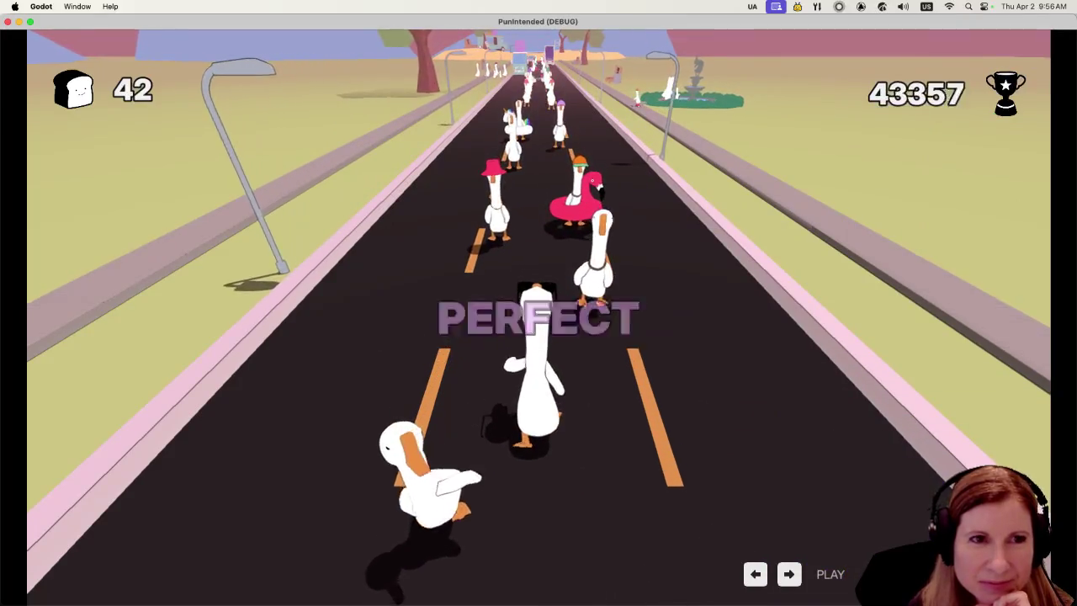
key(Right)
key(Left)
key(Right)
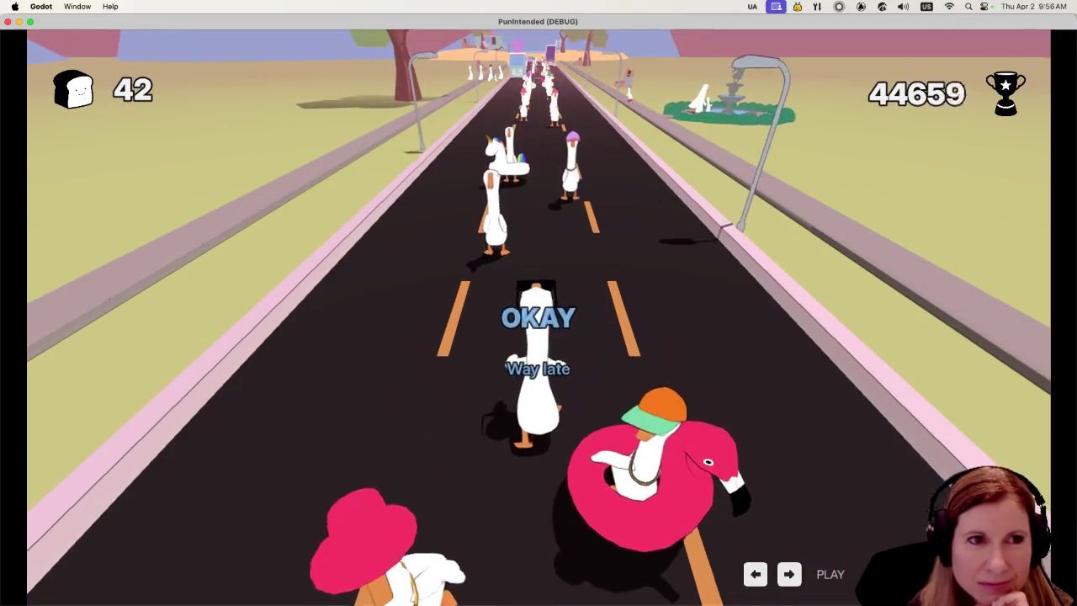
key(Left)
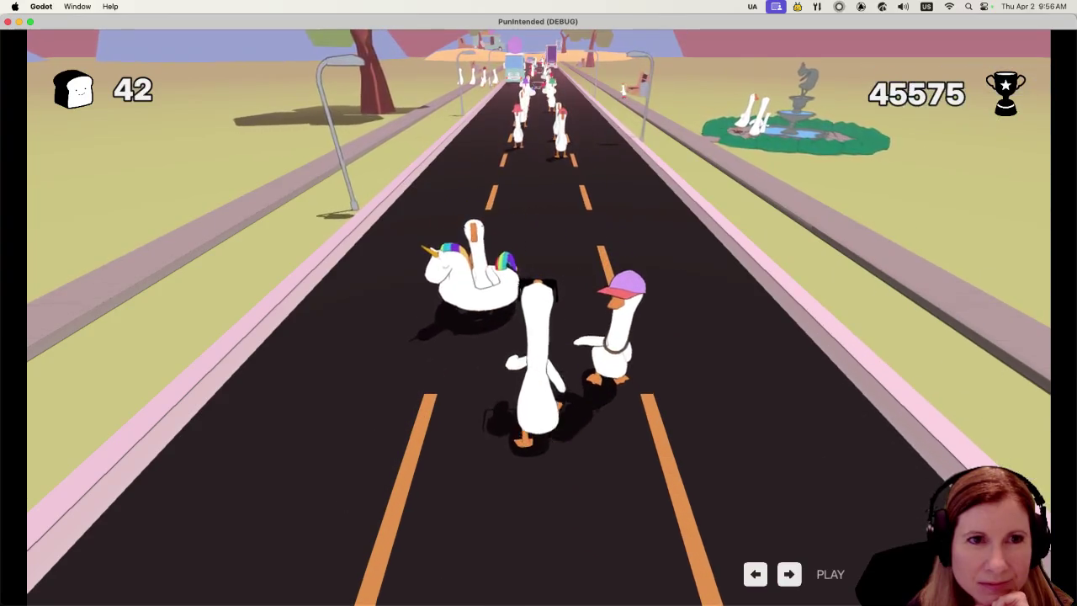
key(Right)
key(Left)
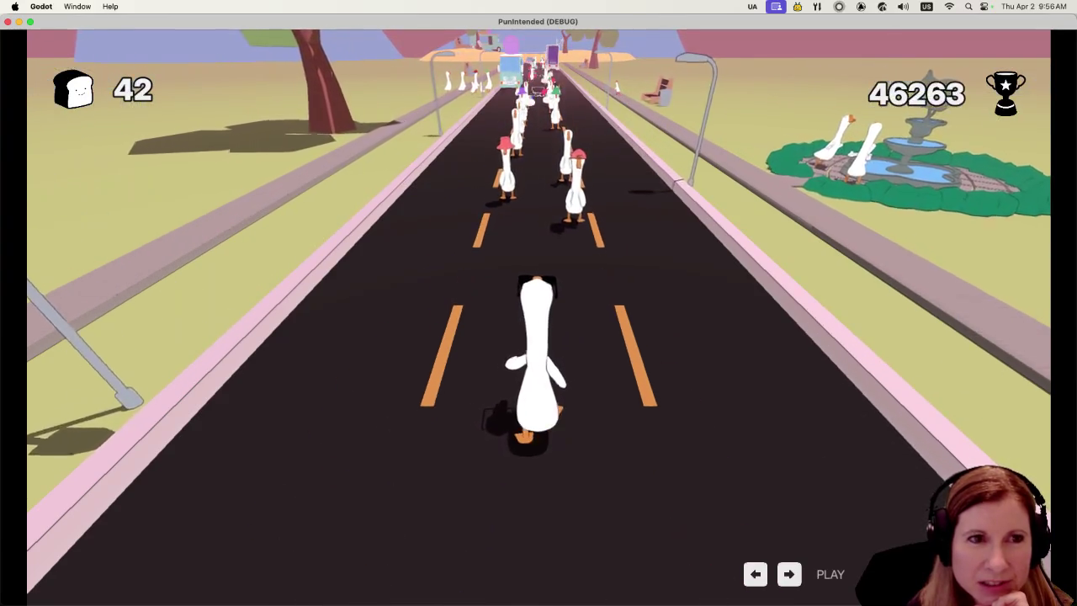
key(Right)
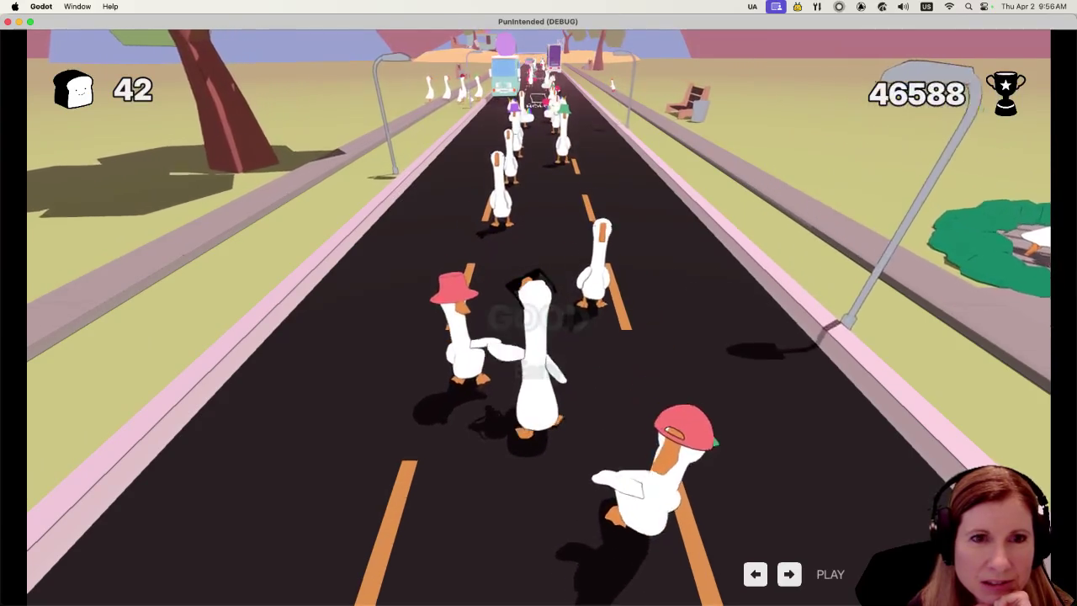
key(Left)
key(Left)
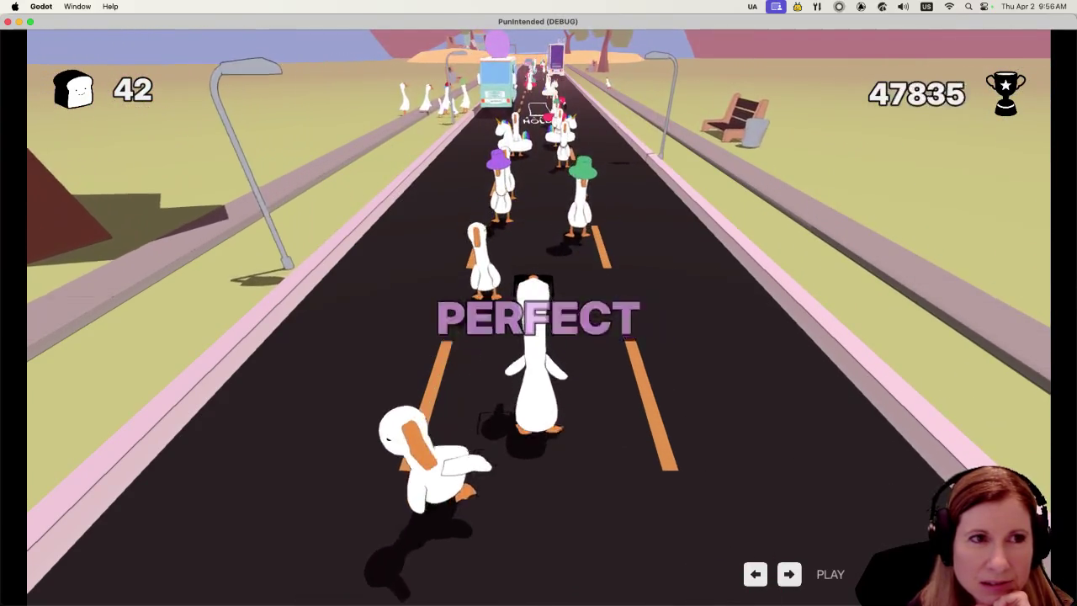
key(Left)
key(Right)
key(Left)
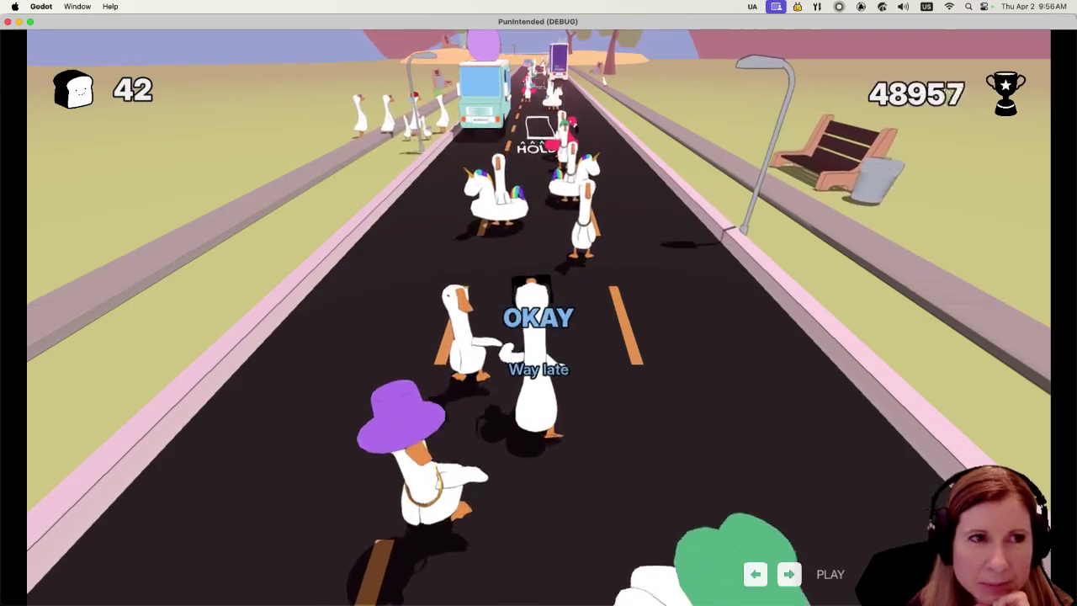
key(Left)
key(Right)
key(Right)
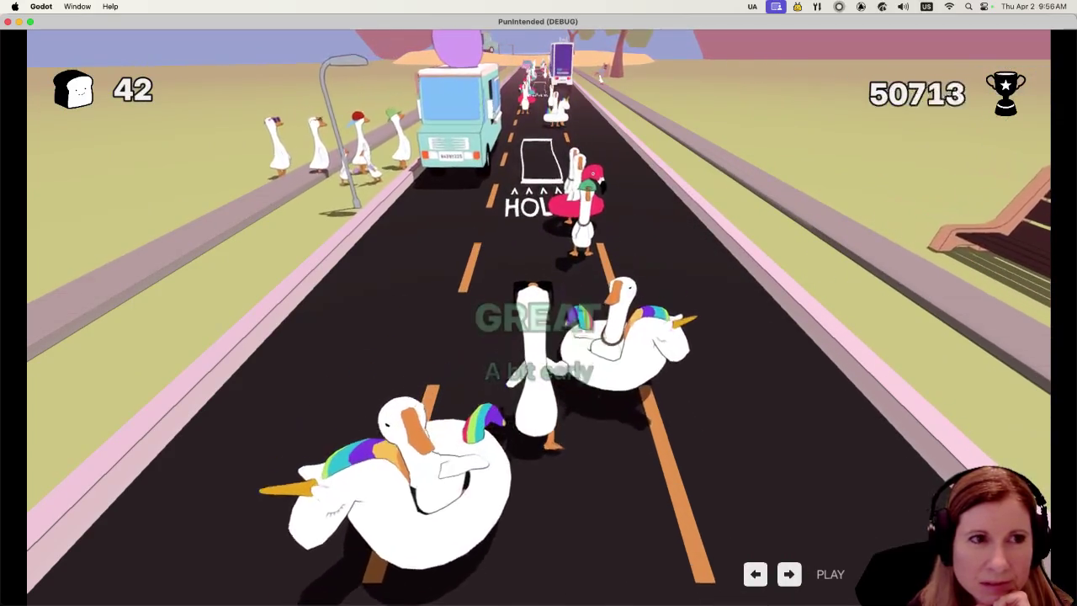
key(Right)
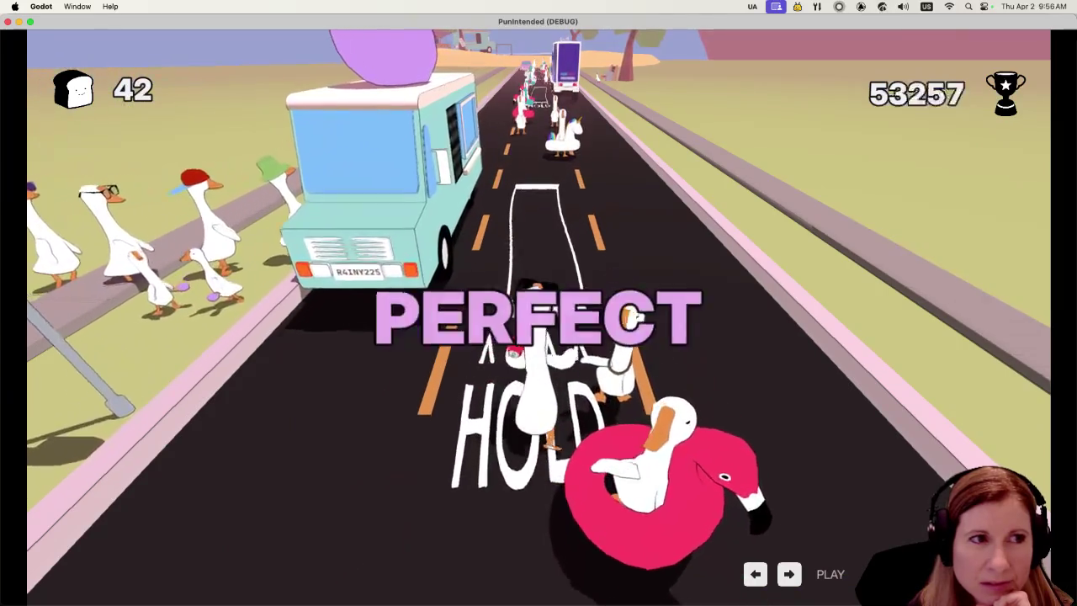
Smash the ice-cream and delivery trucks and hit the final hold notes to finish the run.
key(Left)
key(Left)
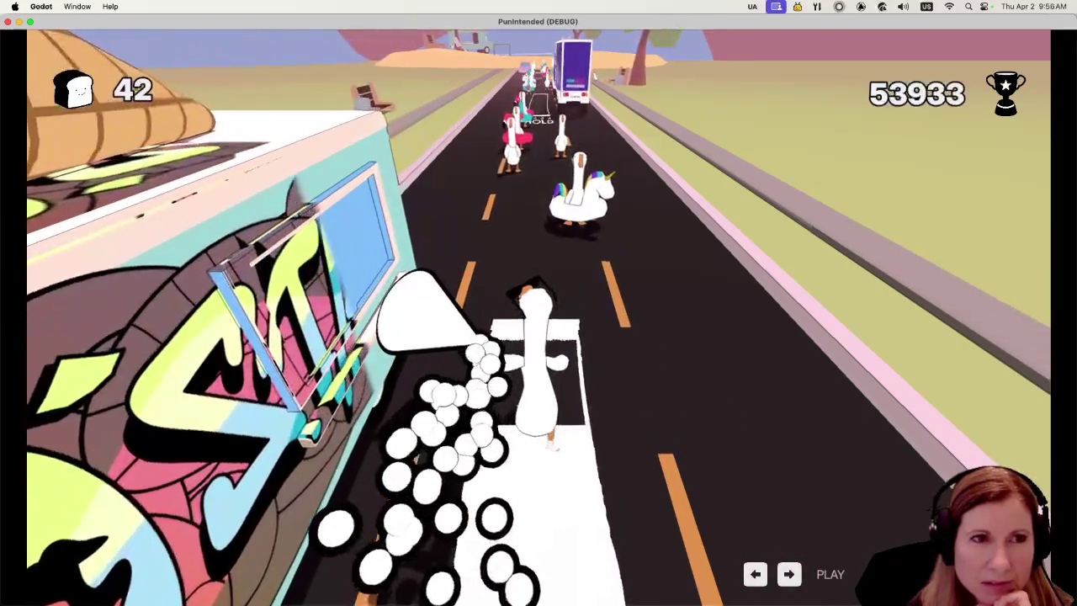
key(Left)
key(Right)
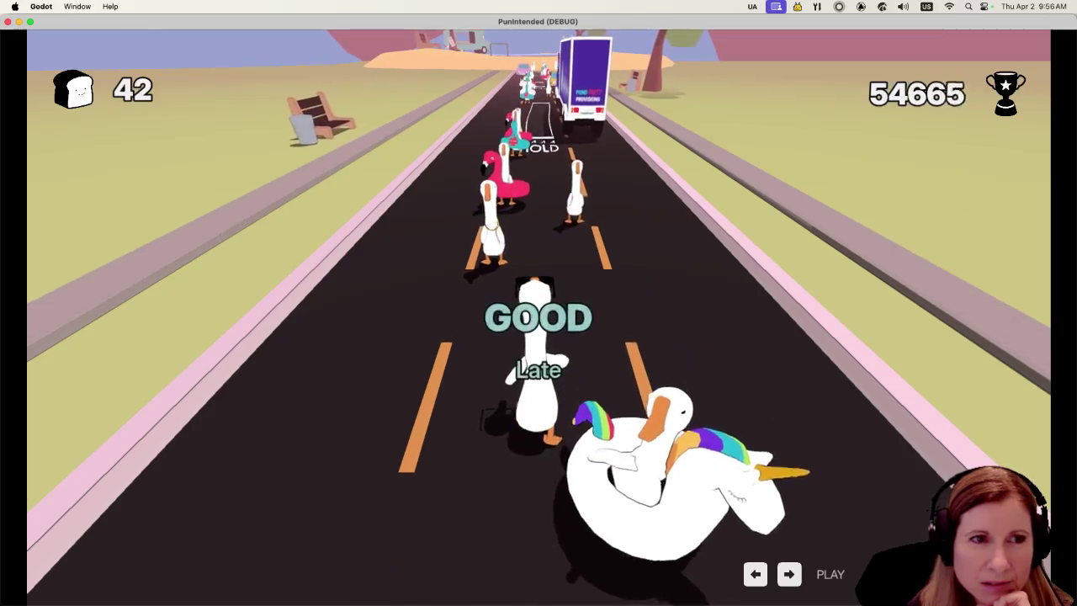
key(Left)
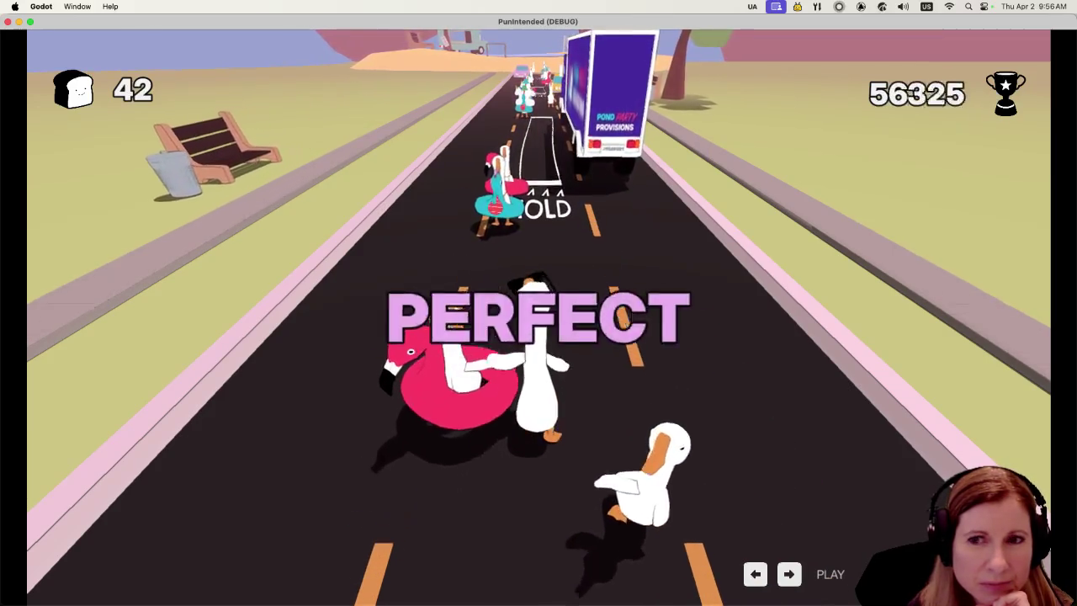
key(Left)
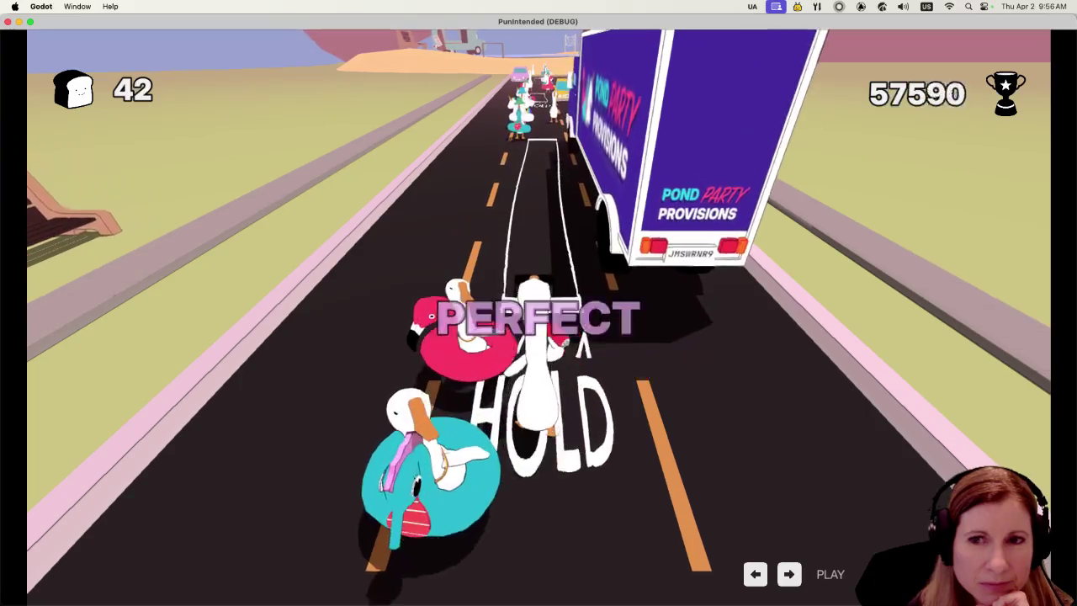
key(Right)
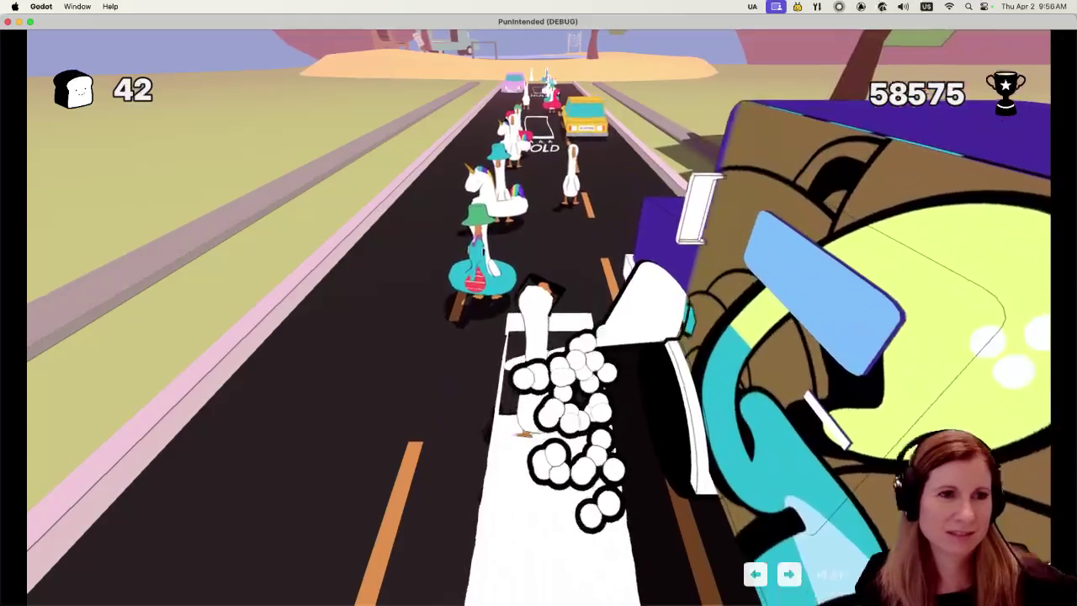
key(Left)
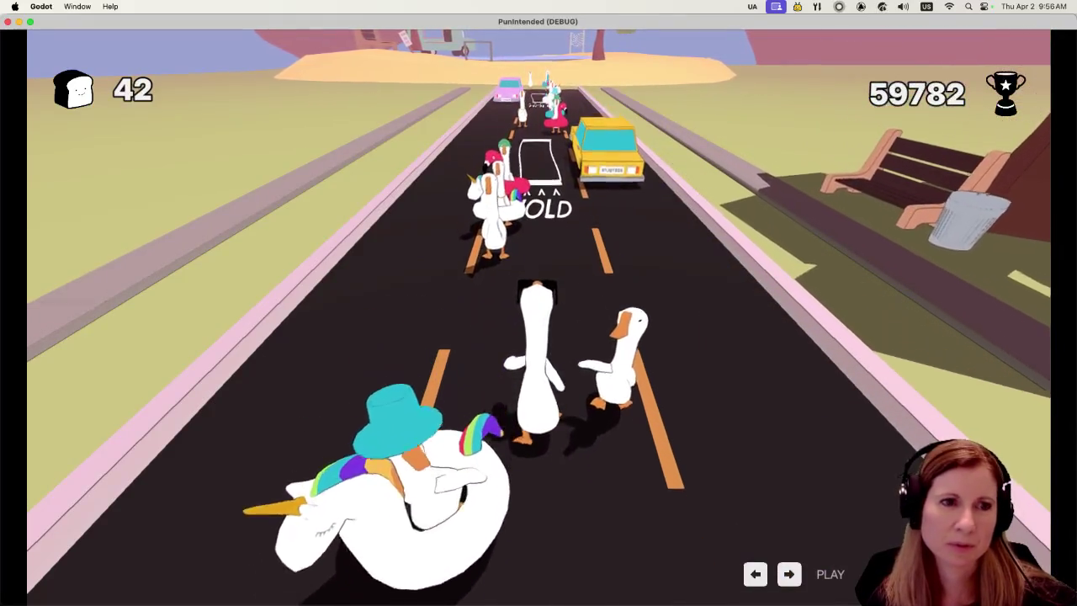
key(Right)
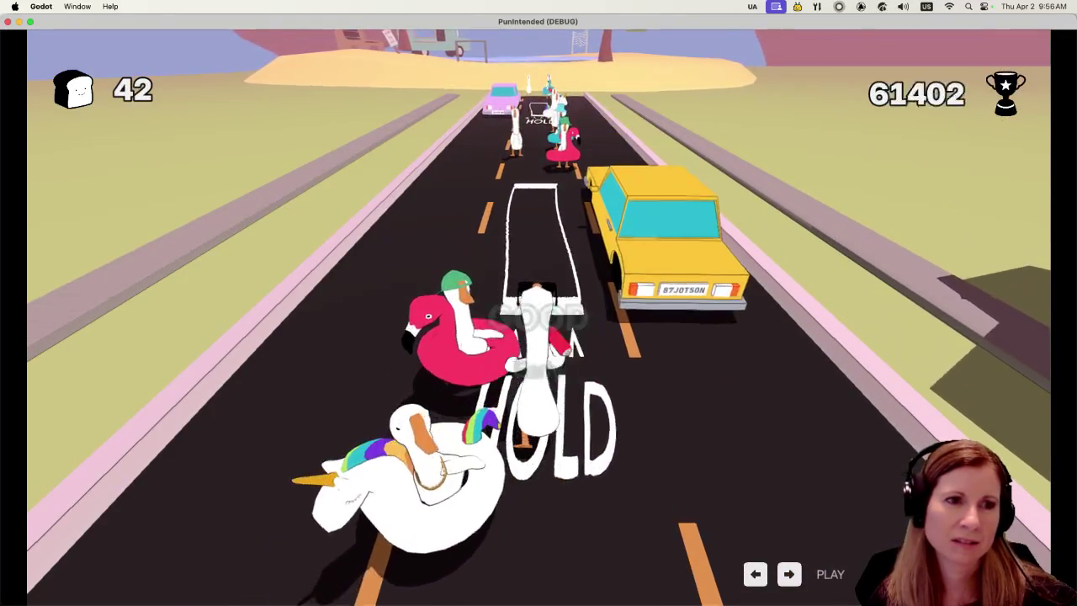
key(Right)
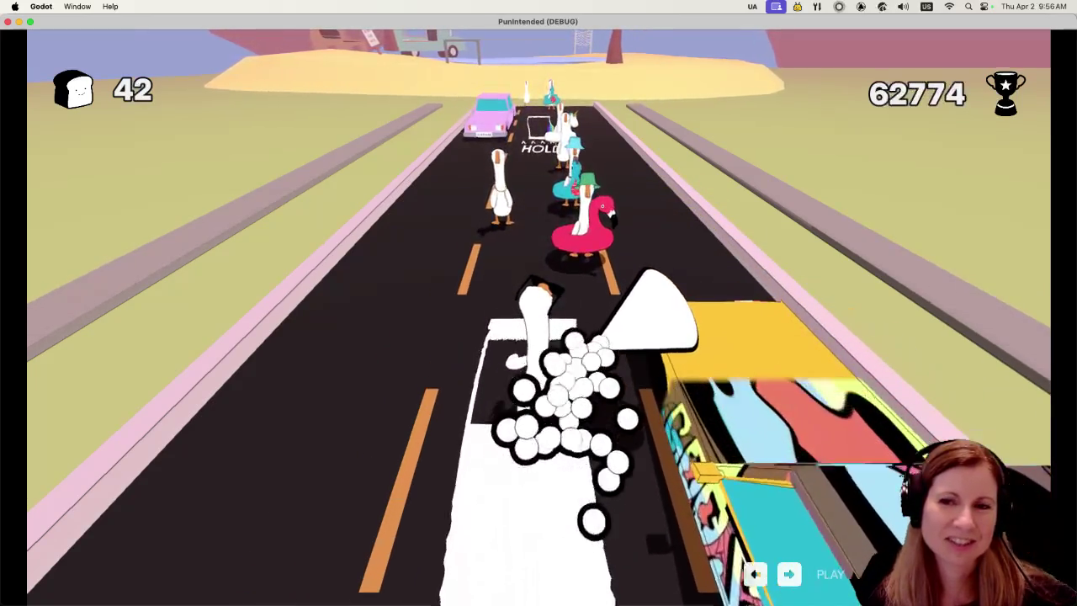
key(Left)
key(Left)
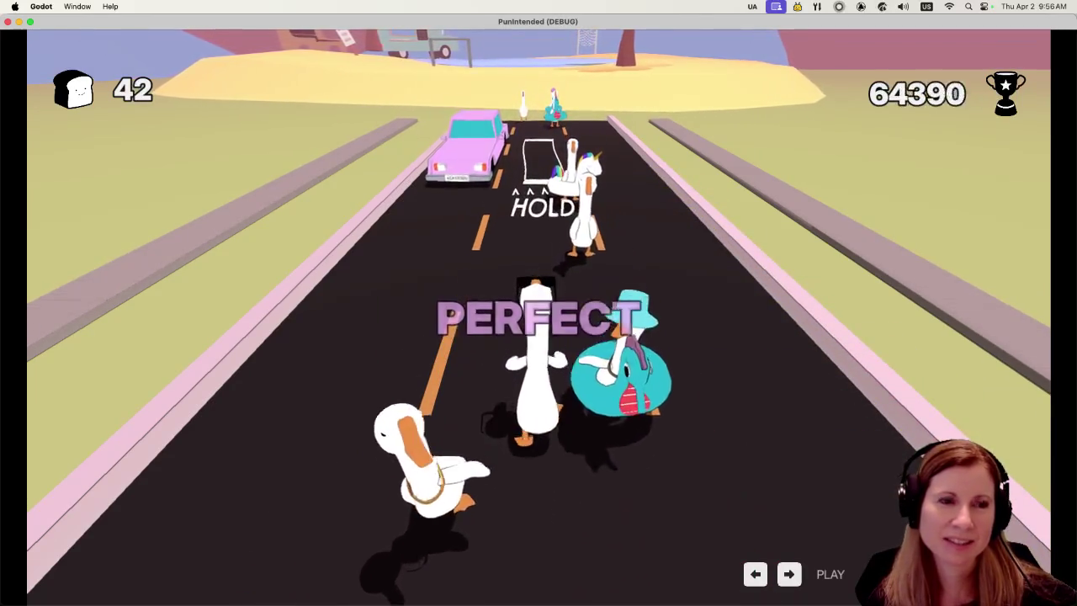
key(Right)
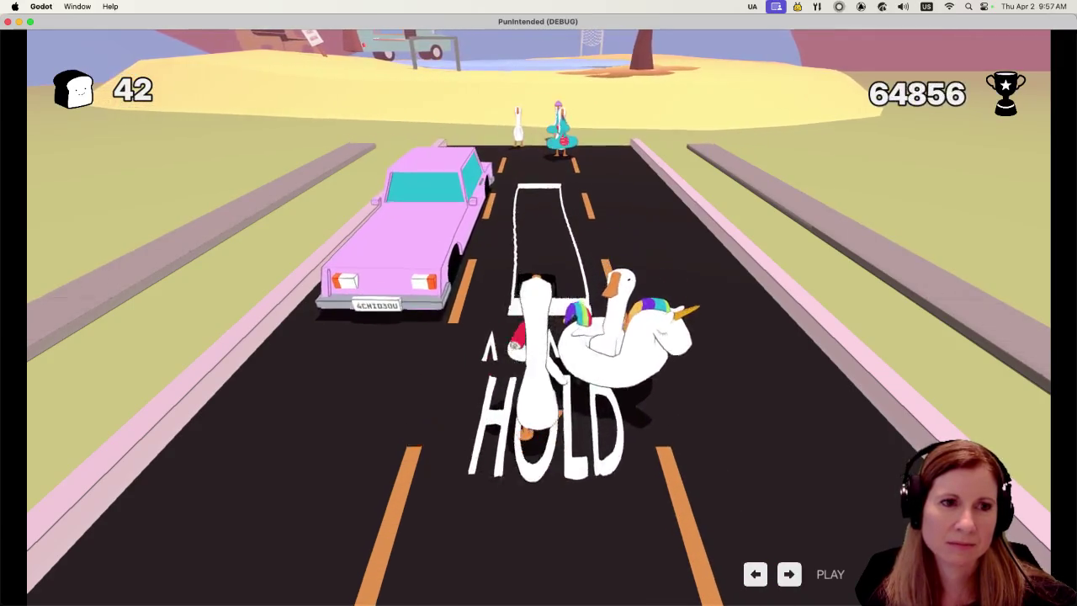
key(Right)
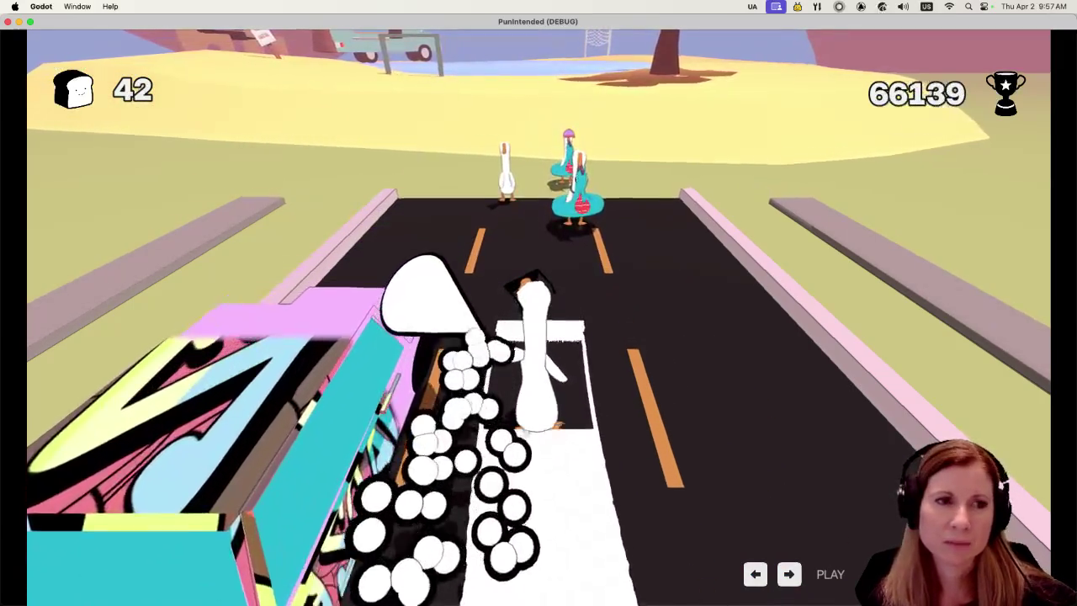
key(Right)
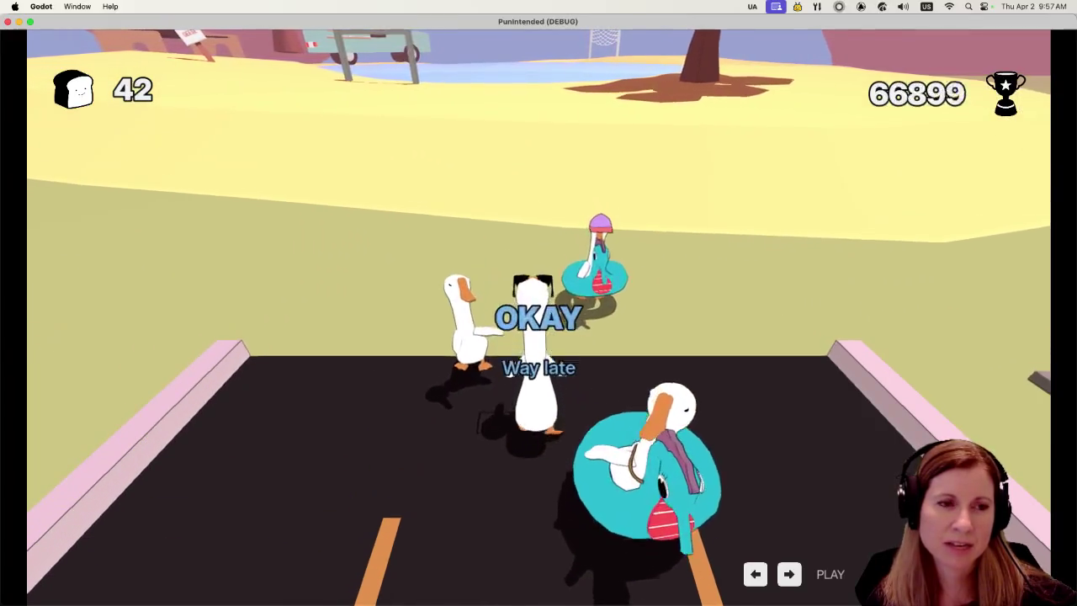
key(Left)
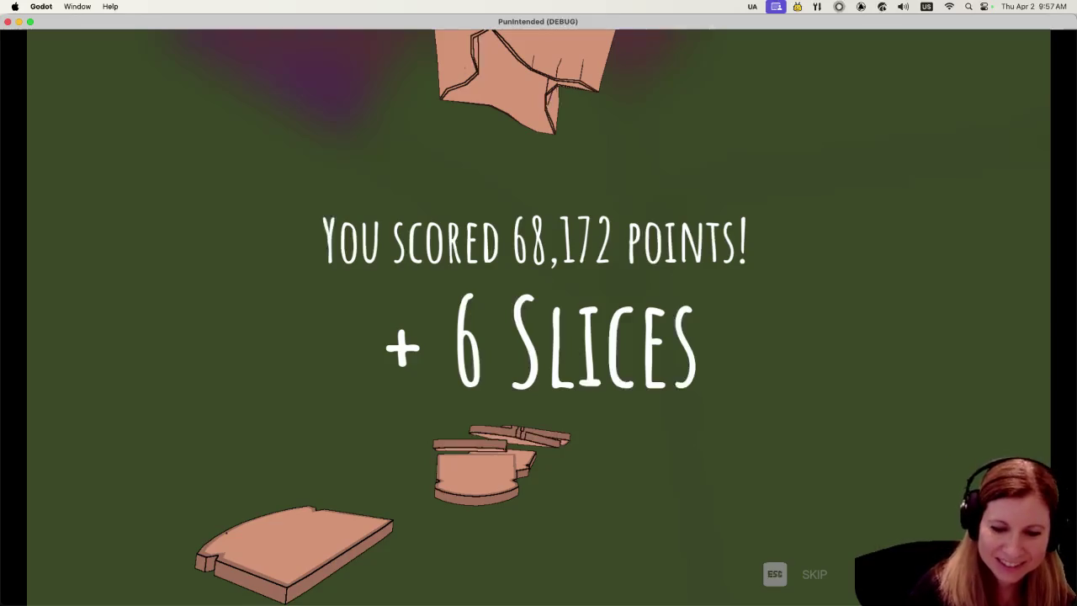
Skip the score screen and enter the Record Shop from the menu.
key(Escape)
key(Down)
key(Down)
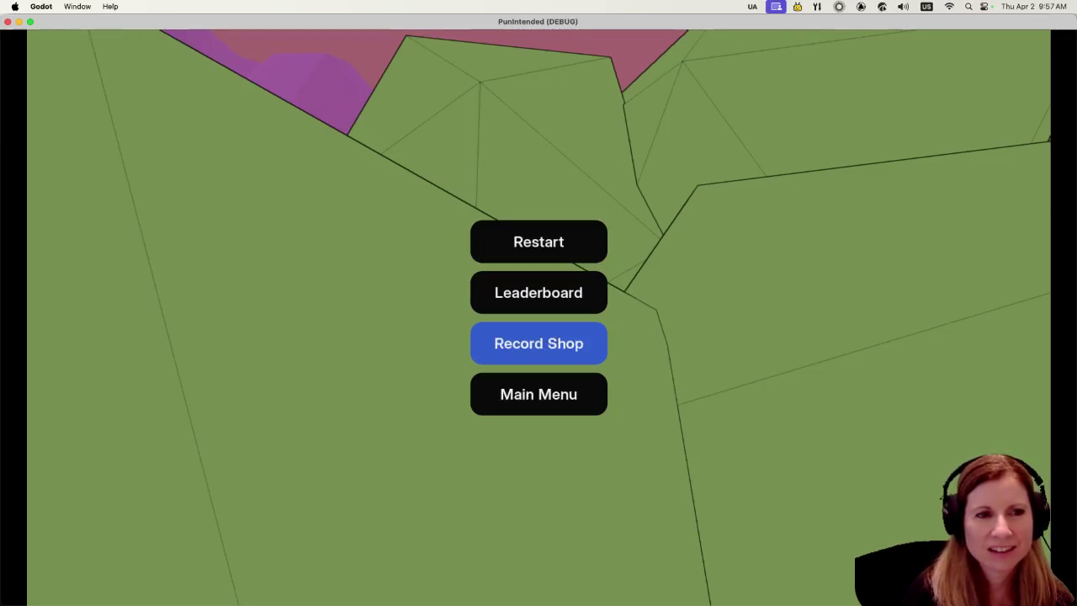
key(Down)
key(Up)
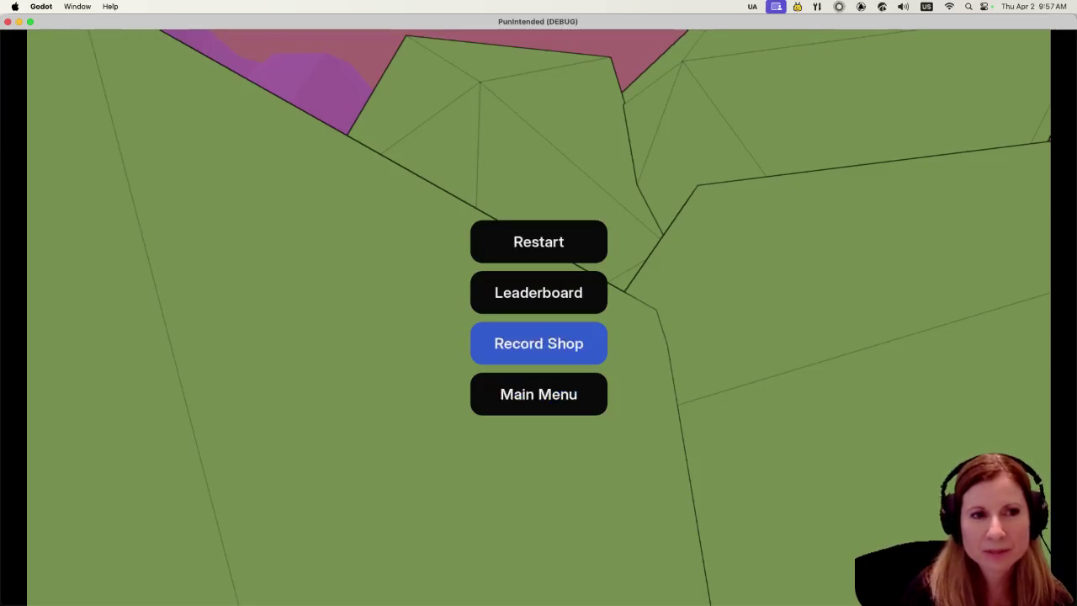
key(Down)
key(Up)
key(Up)
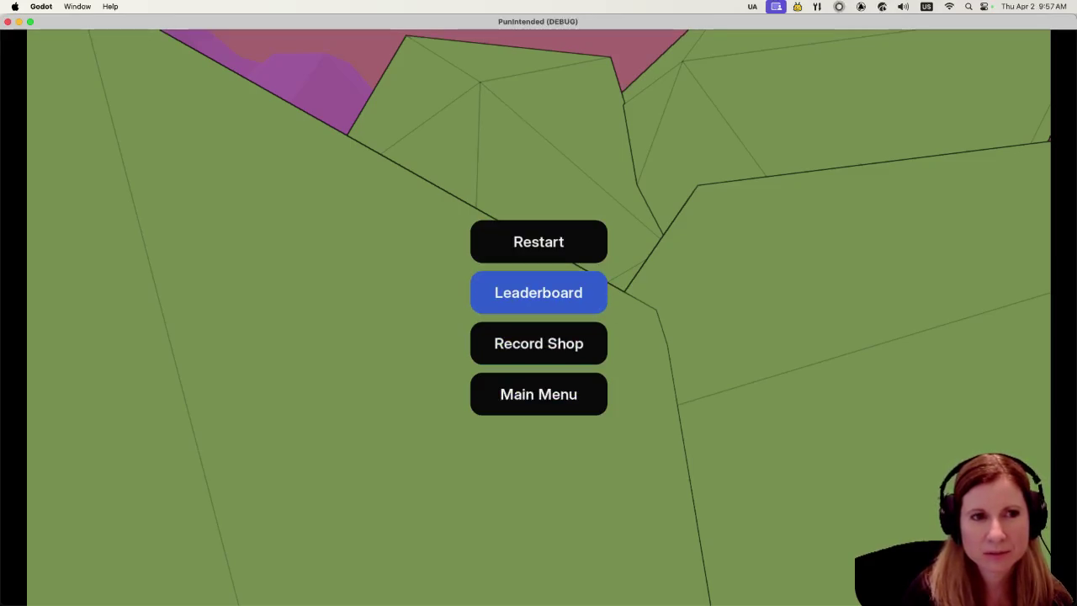
key(Return)
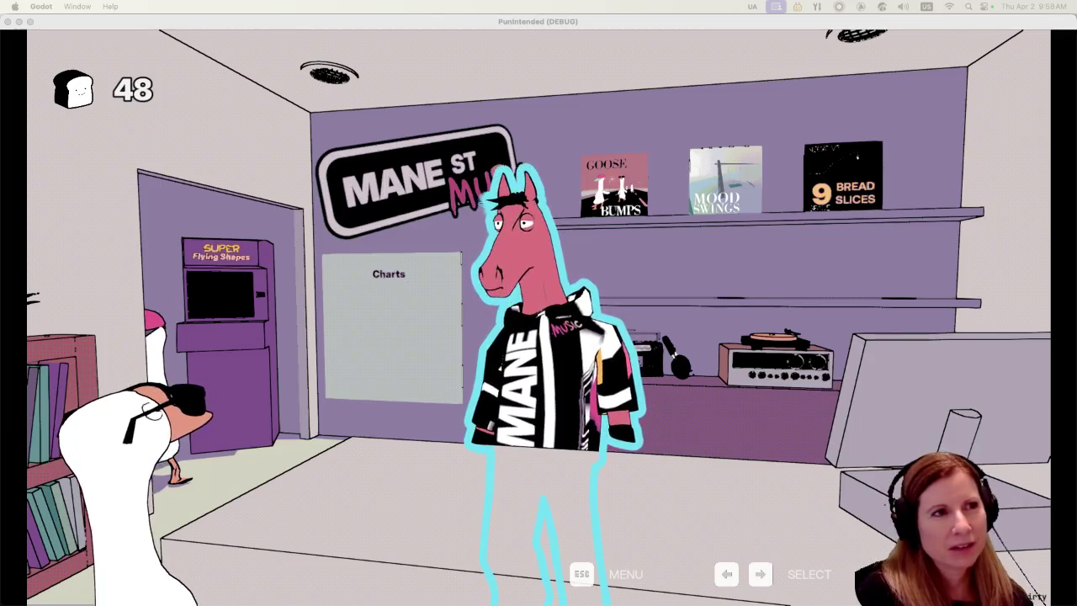
Activate the game window and move the shop highlight onto the records.
click(709, 279)
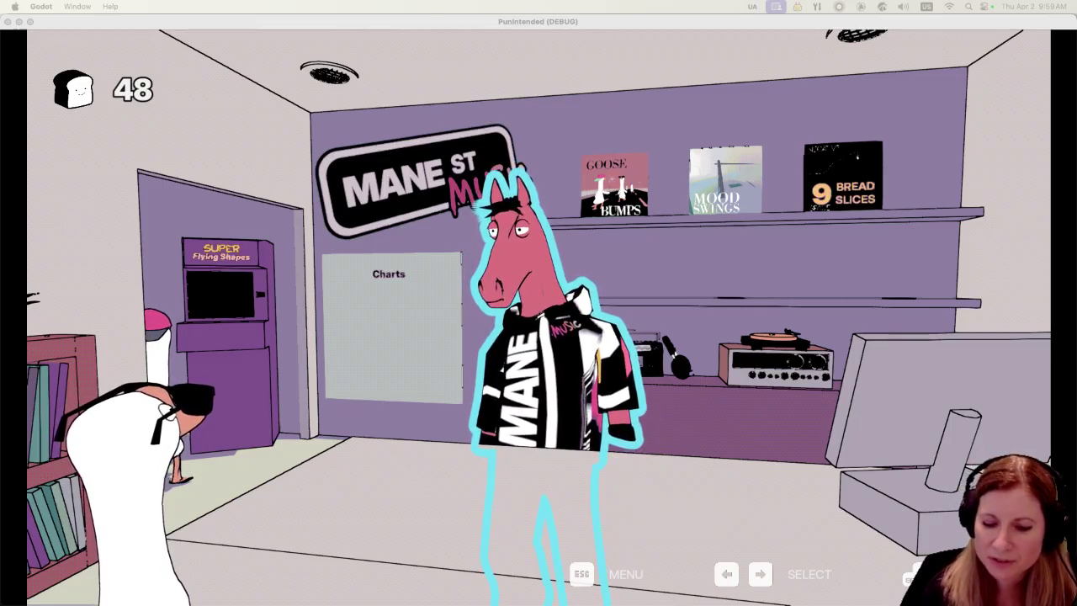
key(super+Tab)
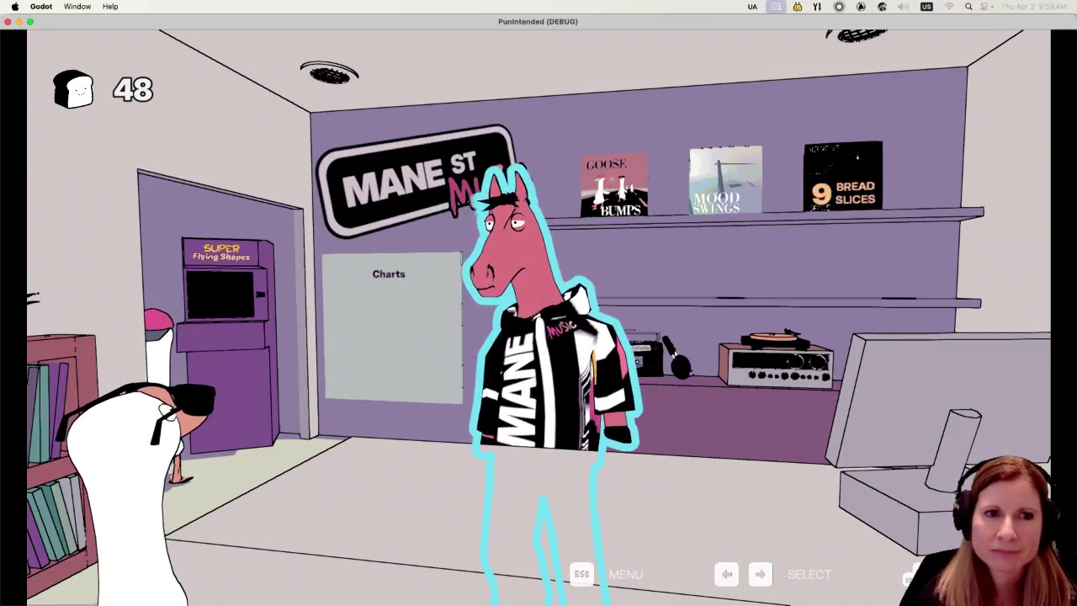
key(Right)
key(Right)
key(Right)
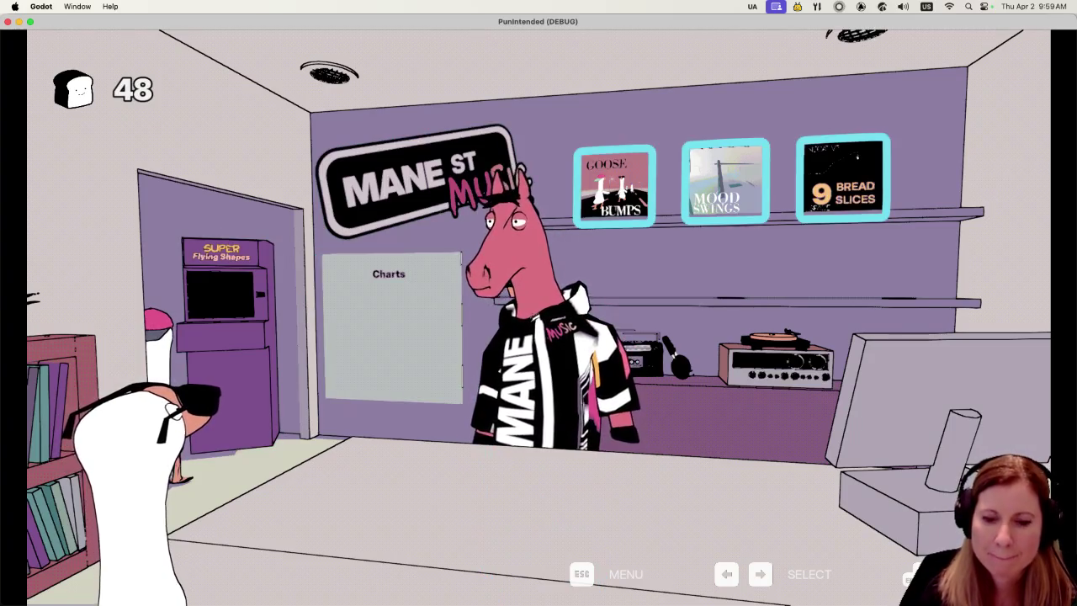
Select the highlighted record shelf to zoom into the albums.
key(Return)
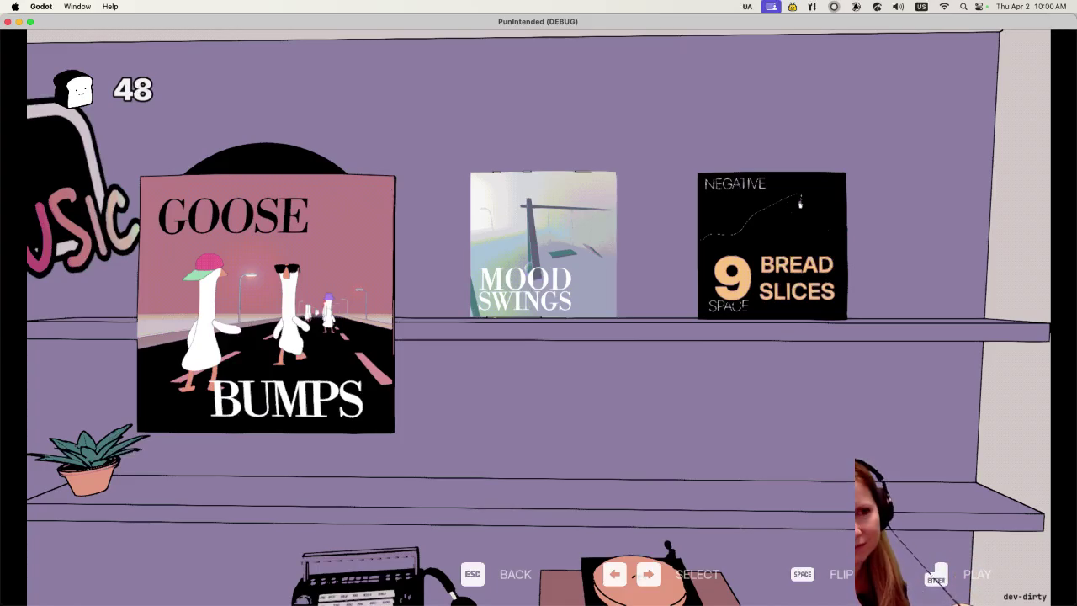
Back out of the album close-up to the shop view with Esc.
key(Escape)
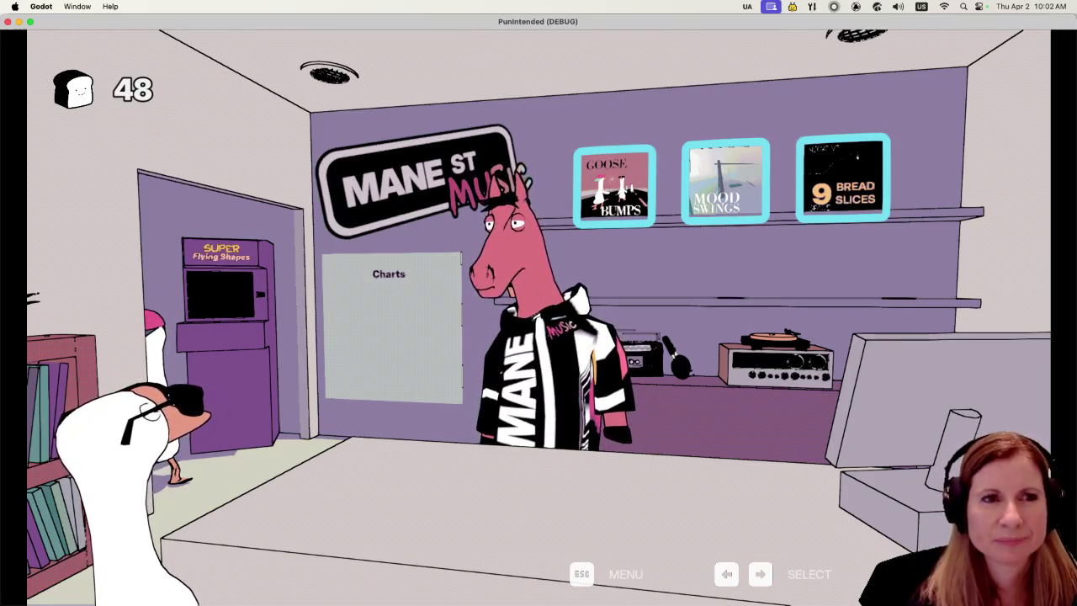
Open the Super Flying Shapes arcade machine, exit back to the shop, and highlight the record shelf.
key(Left)
key(Left)
key(Left)
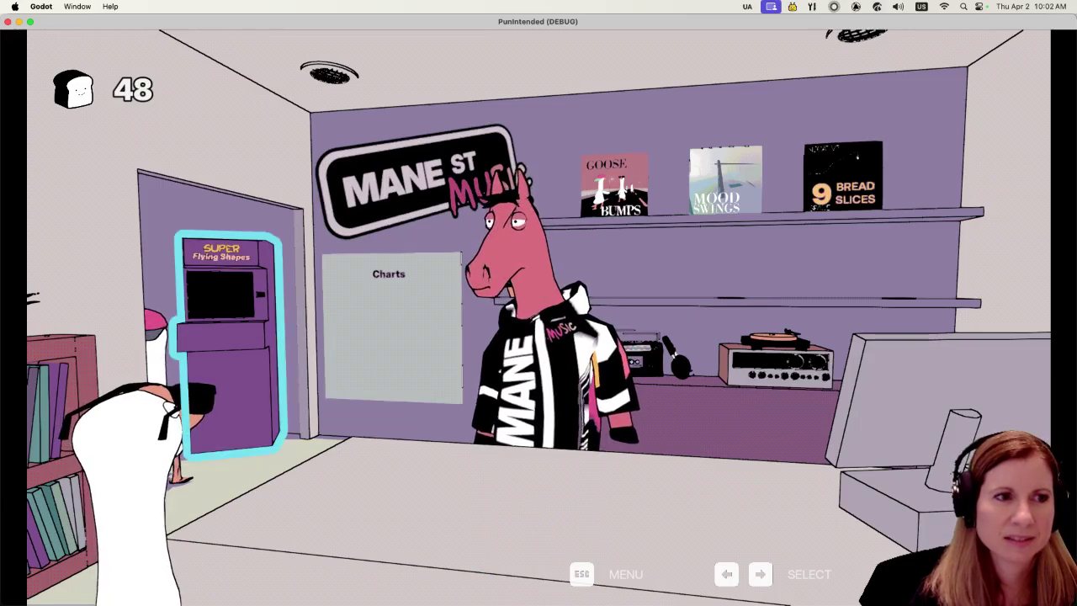
key(Return)
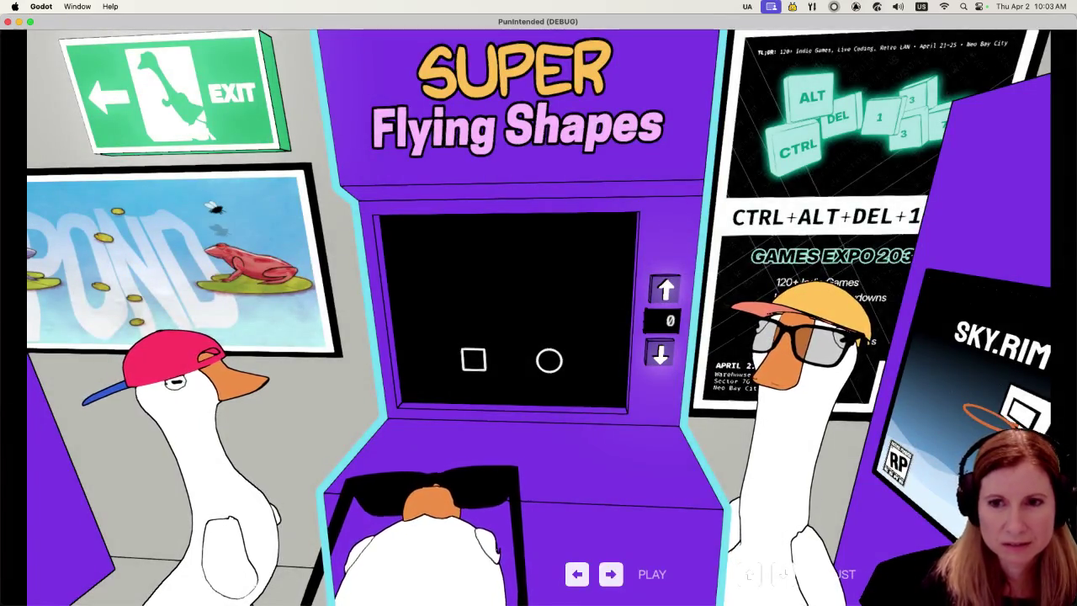
key(Escape)
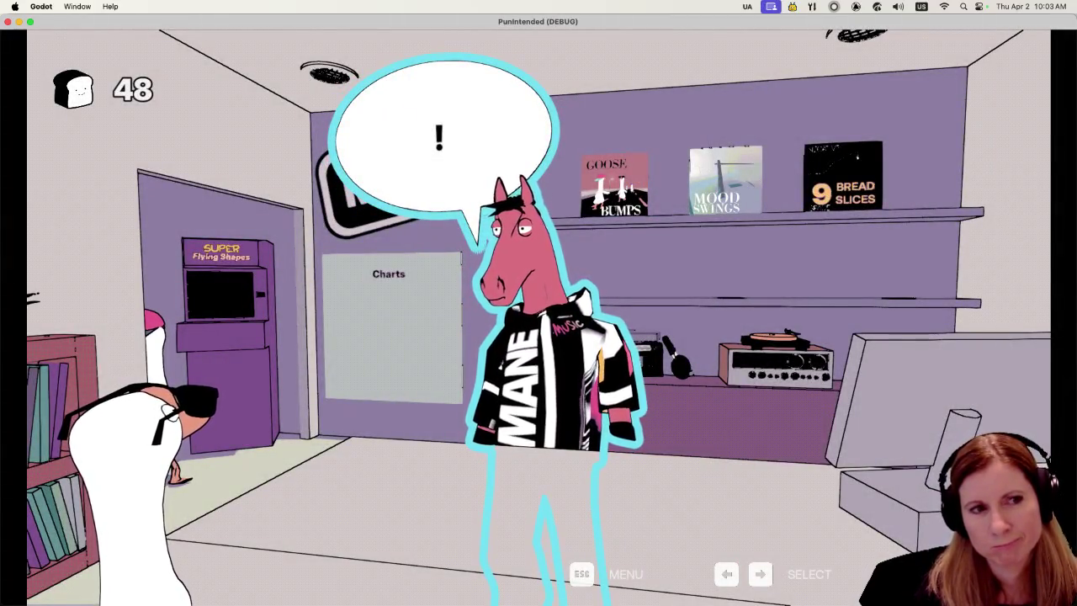
key(Right)
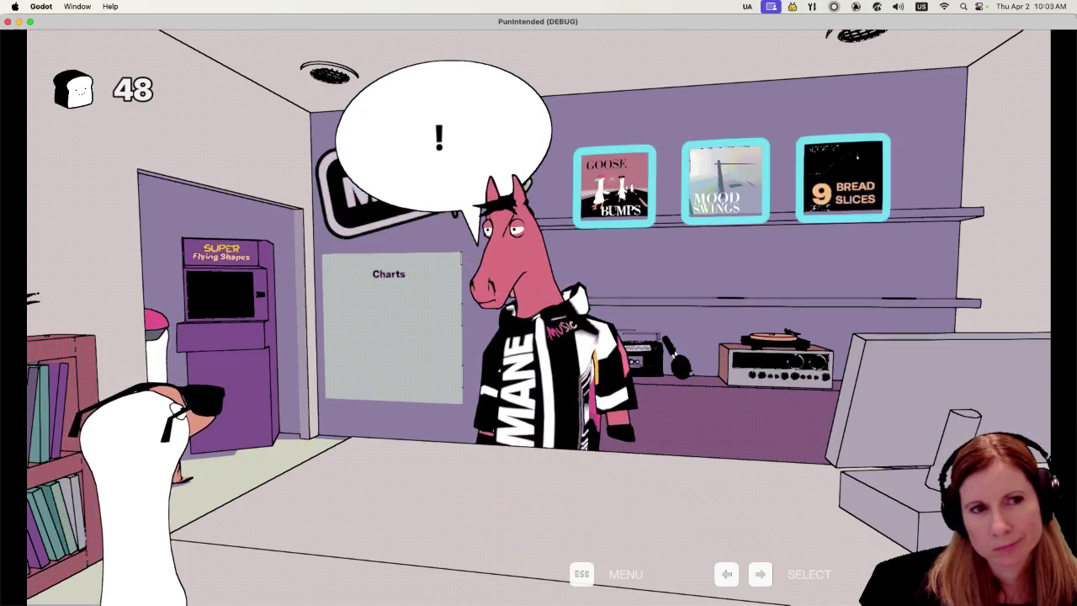
key(Return)
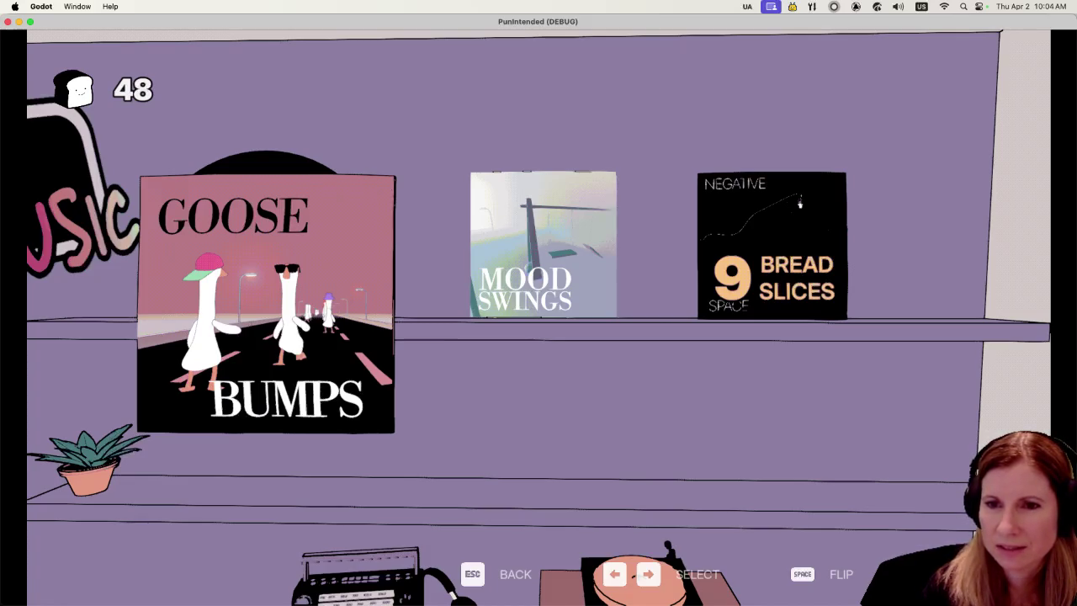
key(Escape)
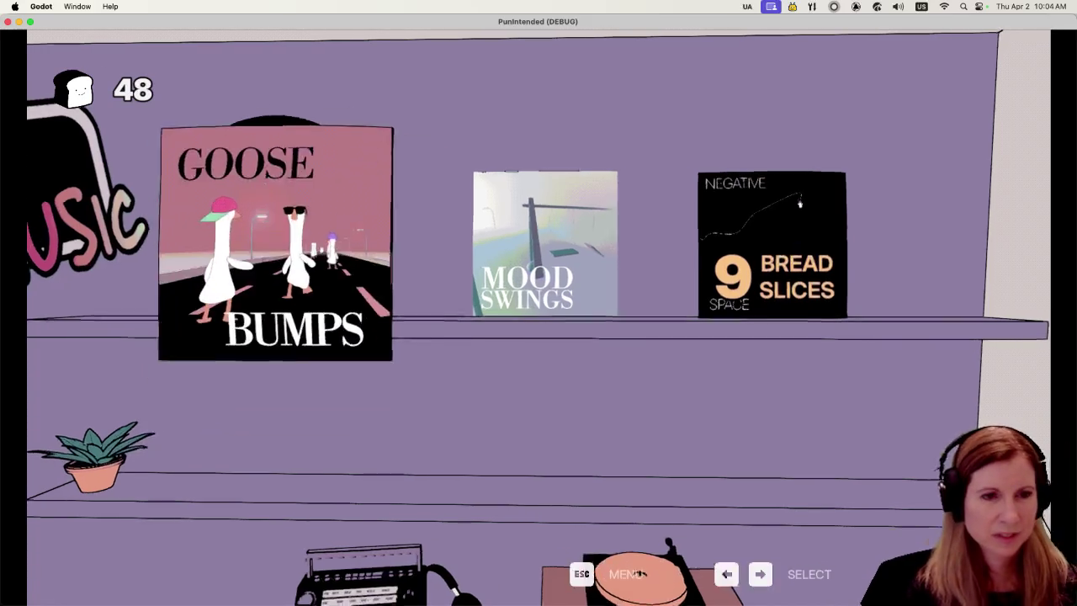
key(Left)
key(Left)
key(Left)
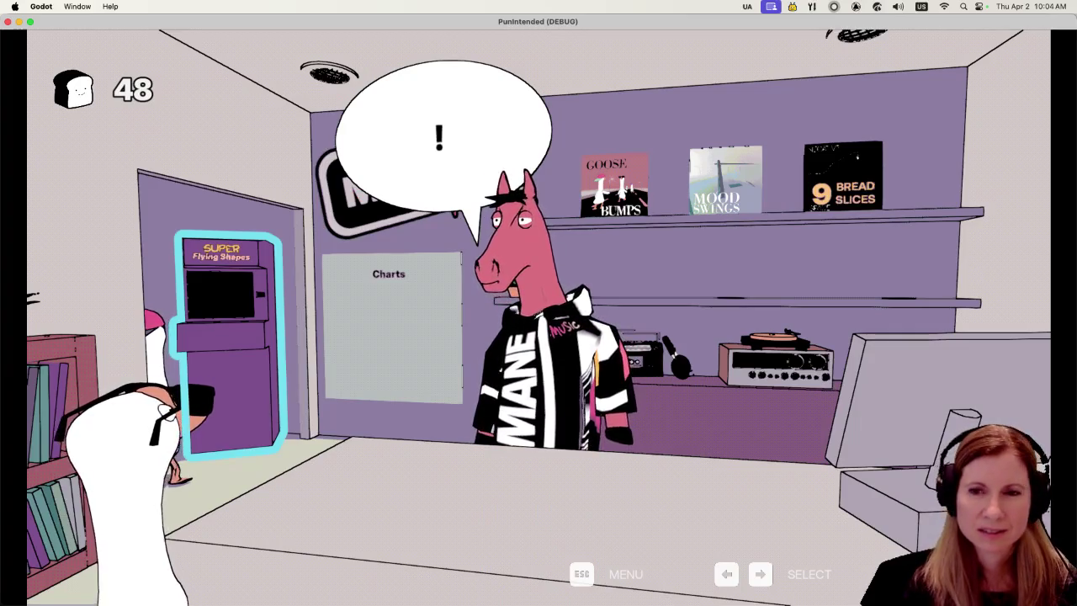
Highlight the horse shopkeeper and open its dialogue.
key(Right)
key(Right)
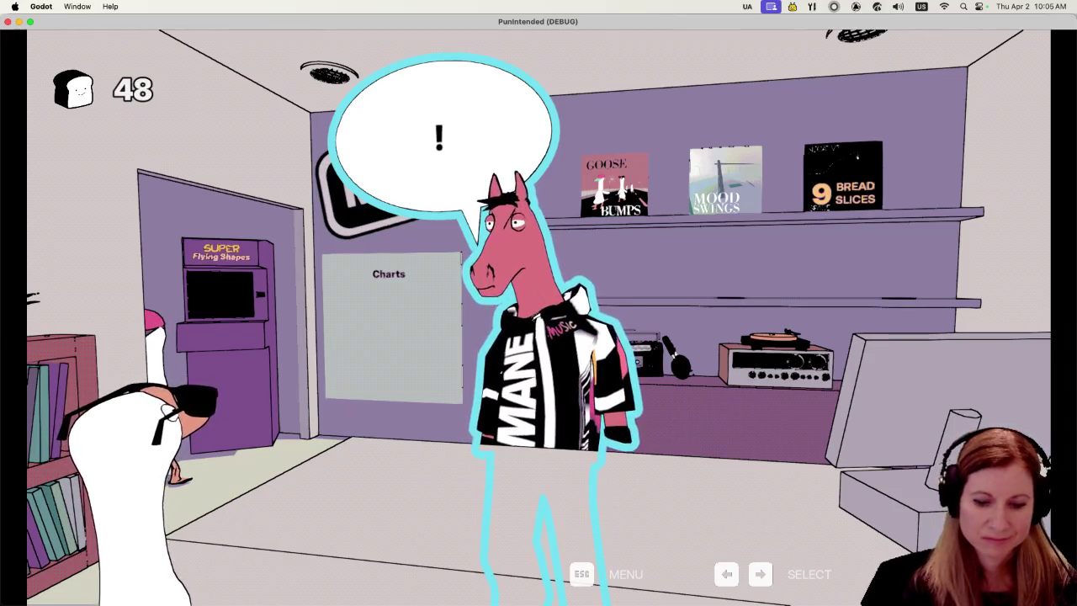
key(Return)
Advance Charlie's dialogue and move the game's selection left to the Charts board.
key(Return)
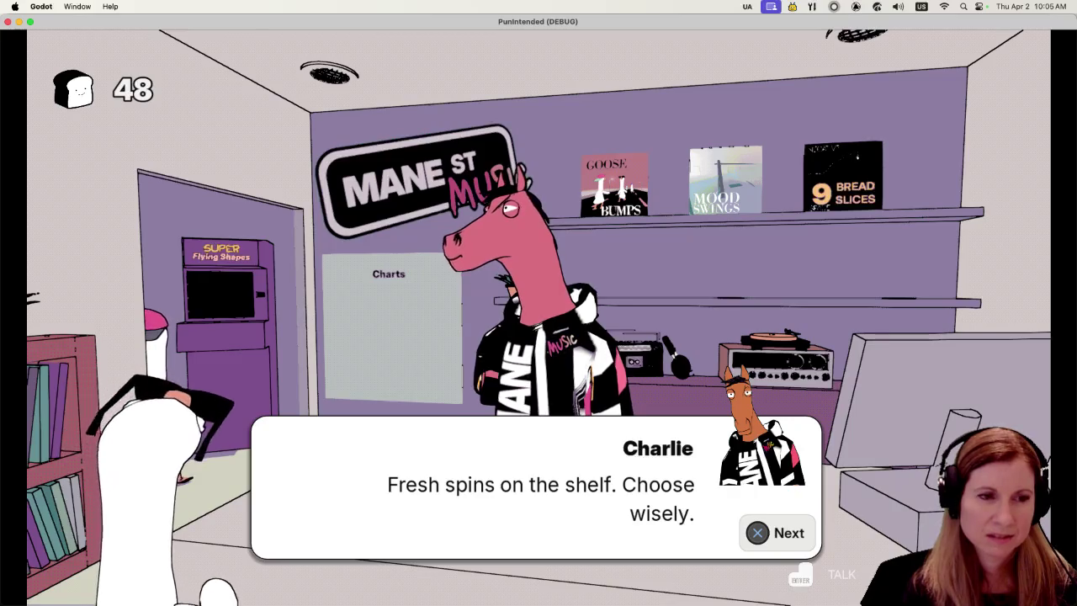
key(Return)
key(Return)
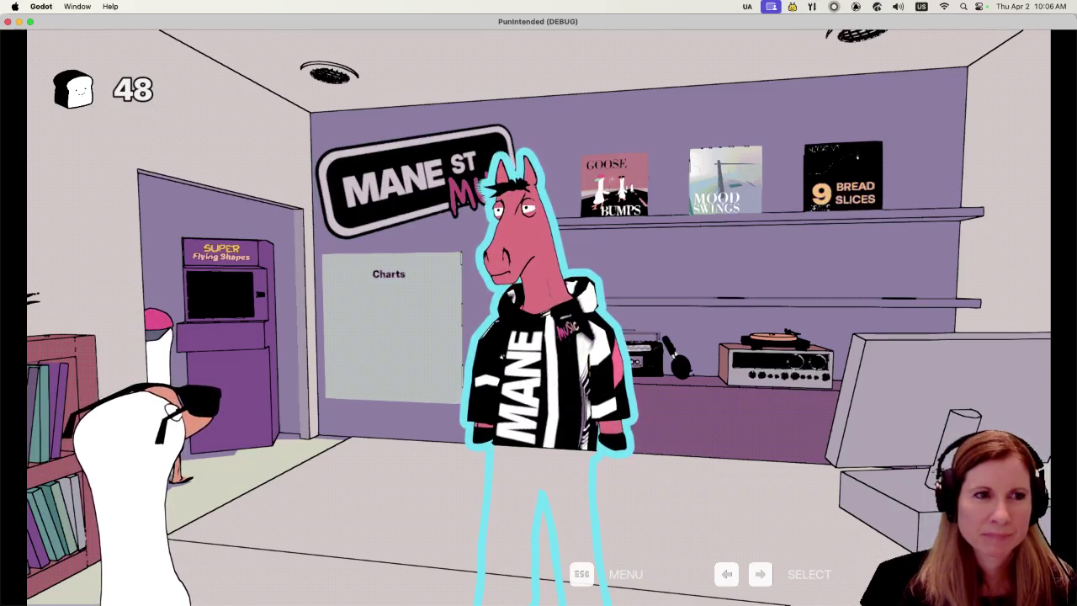
key(Left)
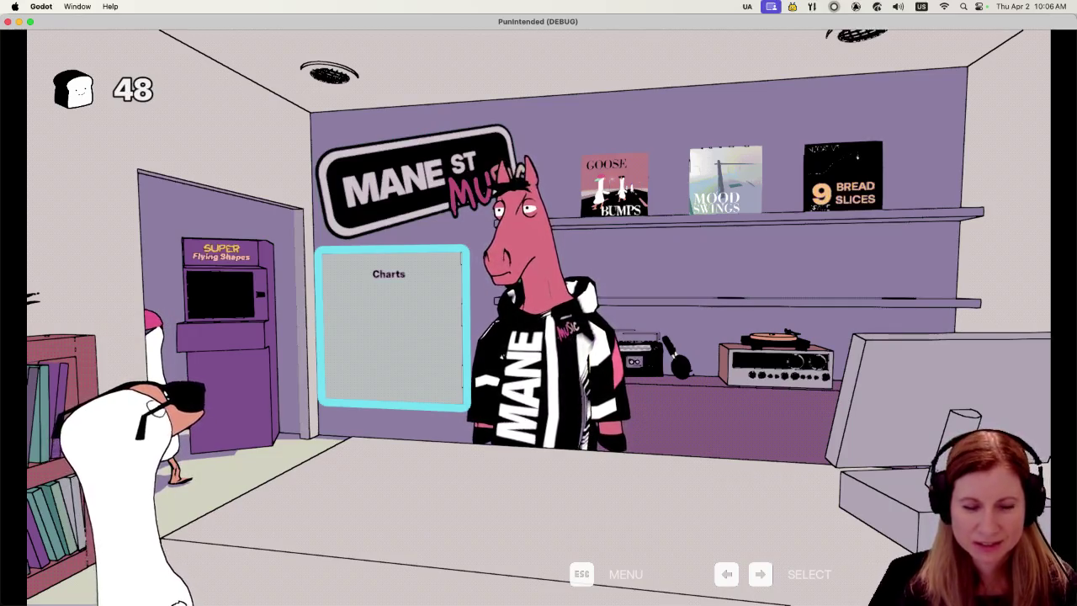
key(Return)
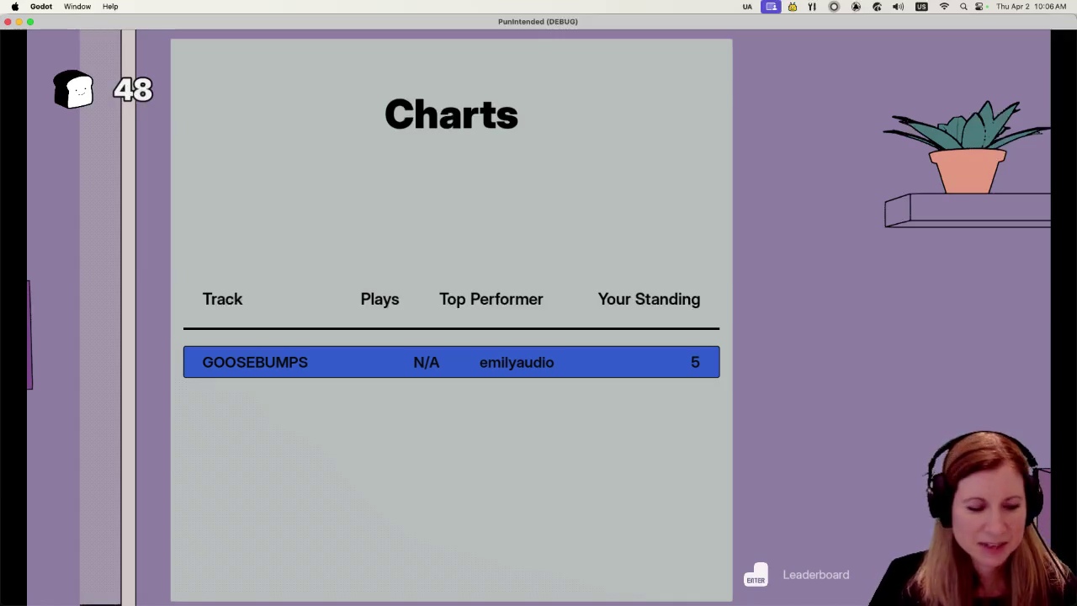
key(Escape)
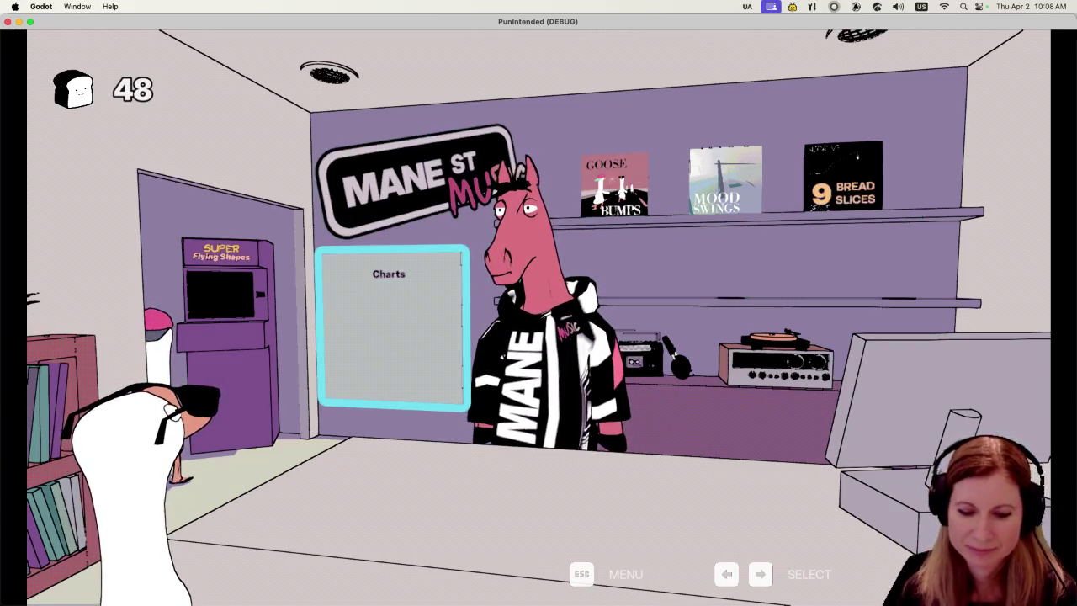
key(Right)
Cycle the selection past the horse and end on the three album covers on the shelf.
key(Right)
key(Left)
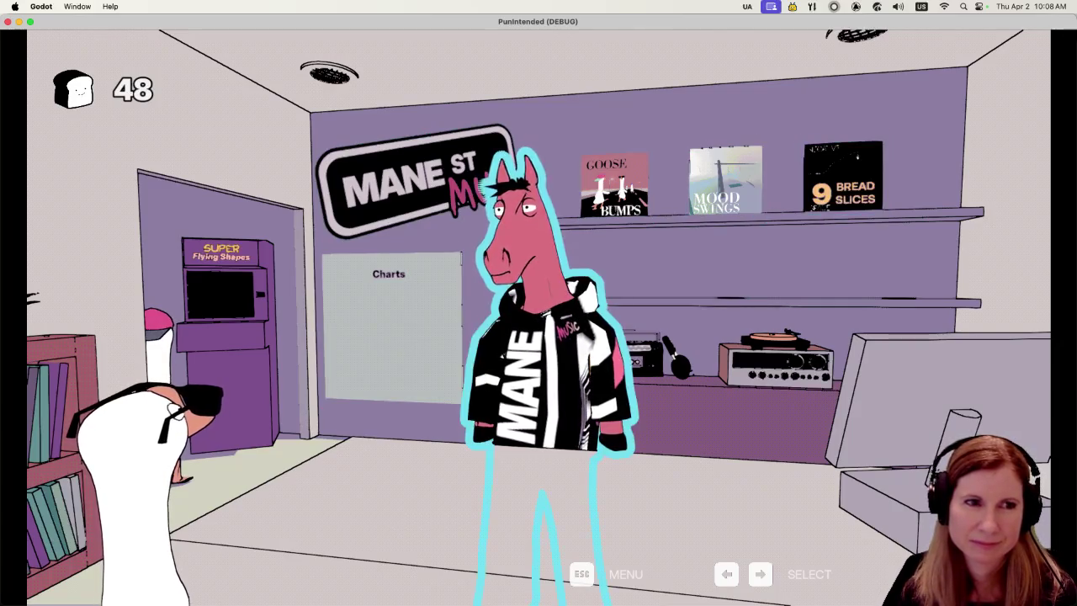
key(Left)
key(Right)
key(Right)
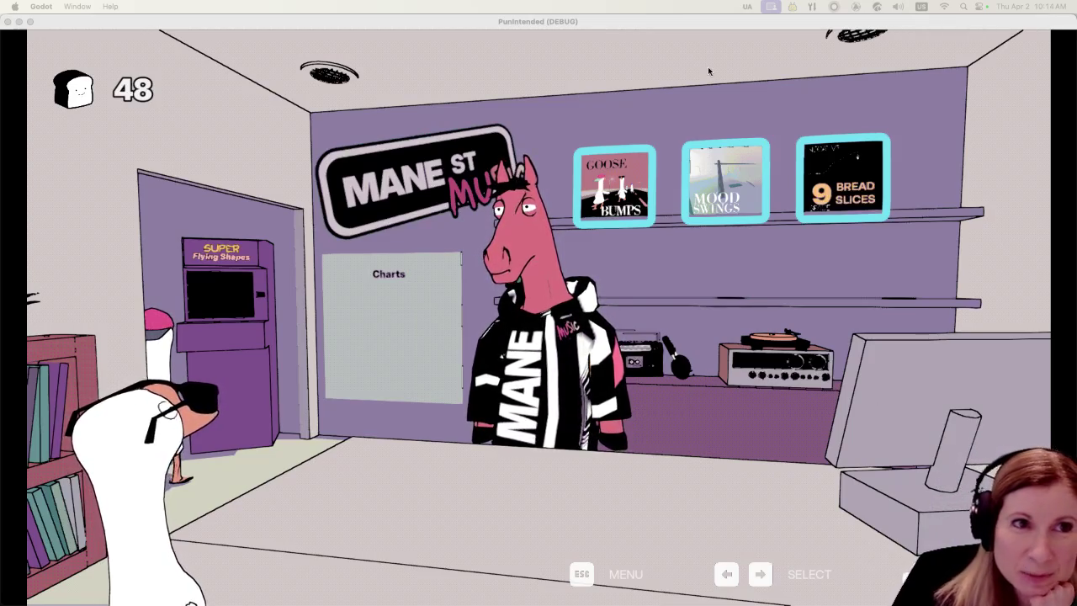
Zoom the game onto the record shelf, nudge the window right, then quit the game.
click(688, 21)
key(Return)
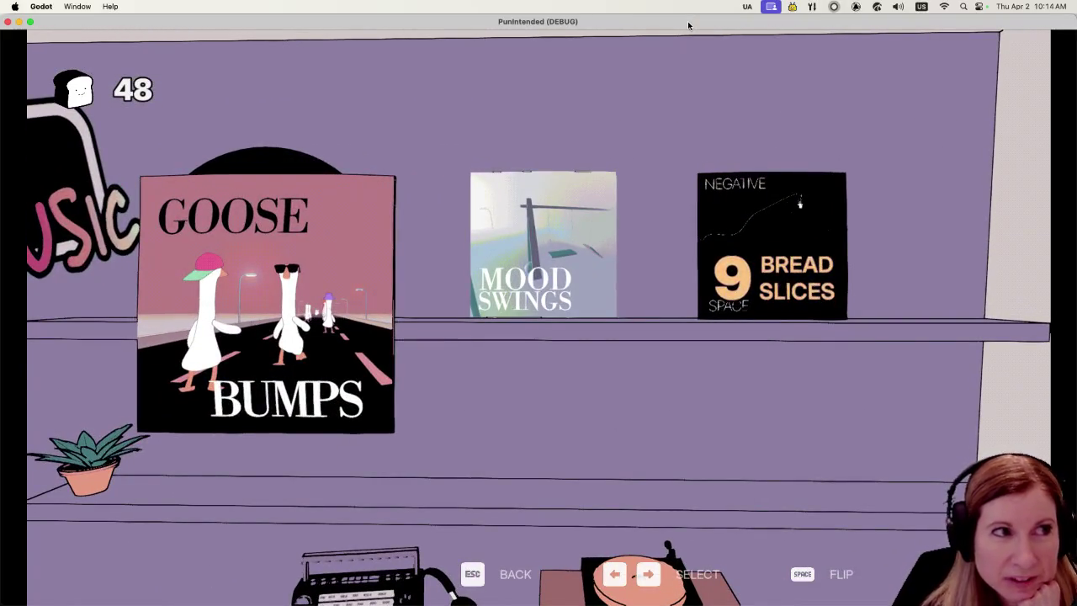
drag(331, 28, 342, 29)
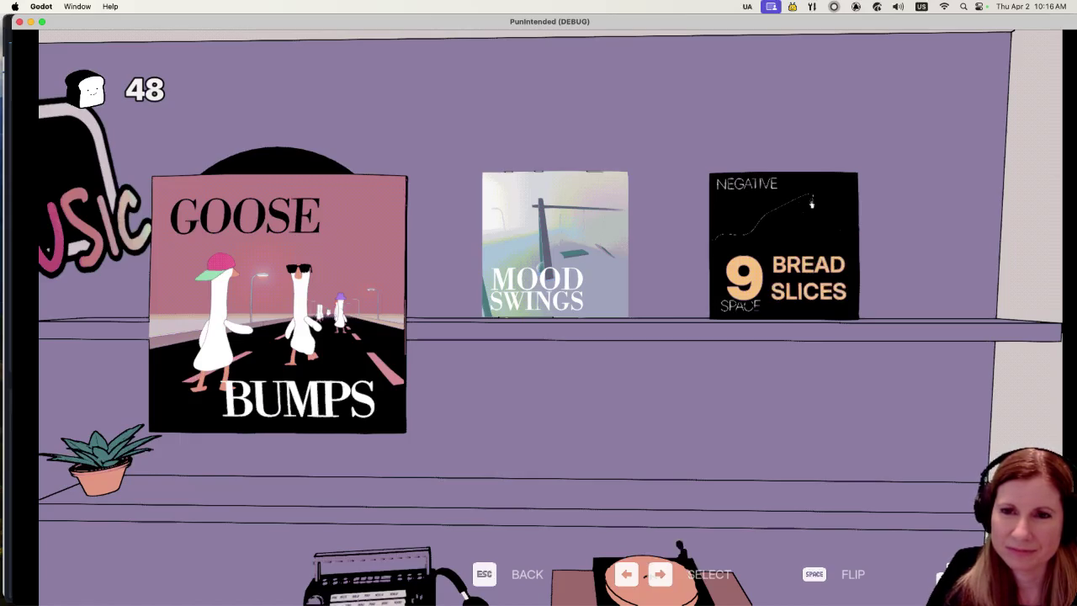
key(super+q)
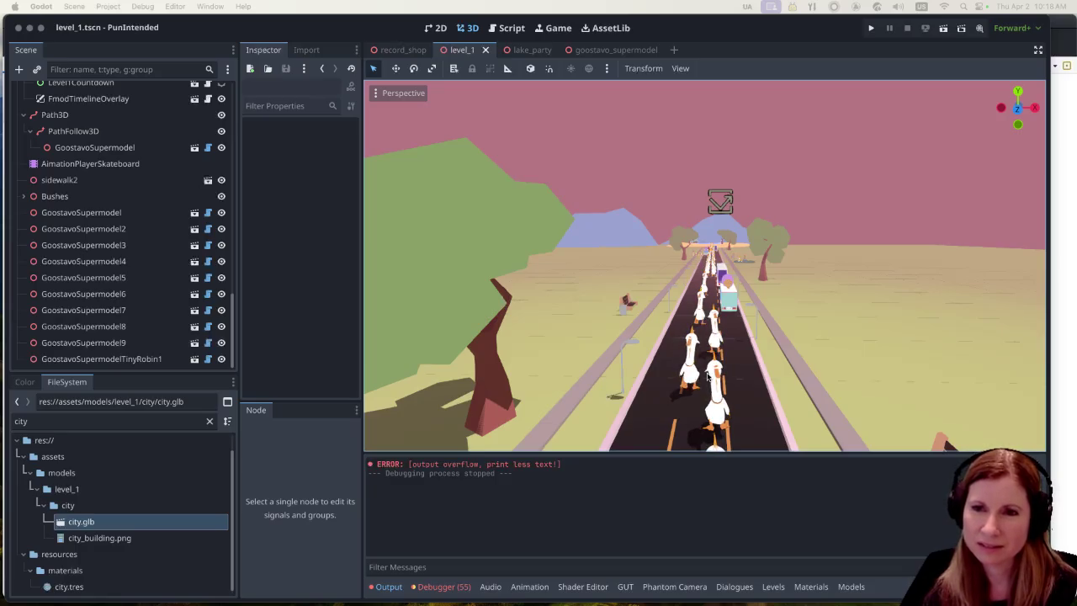
End the debug session with Cmd+B to return to the level_1 3D editor.
key(super+b)
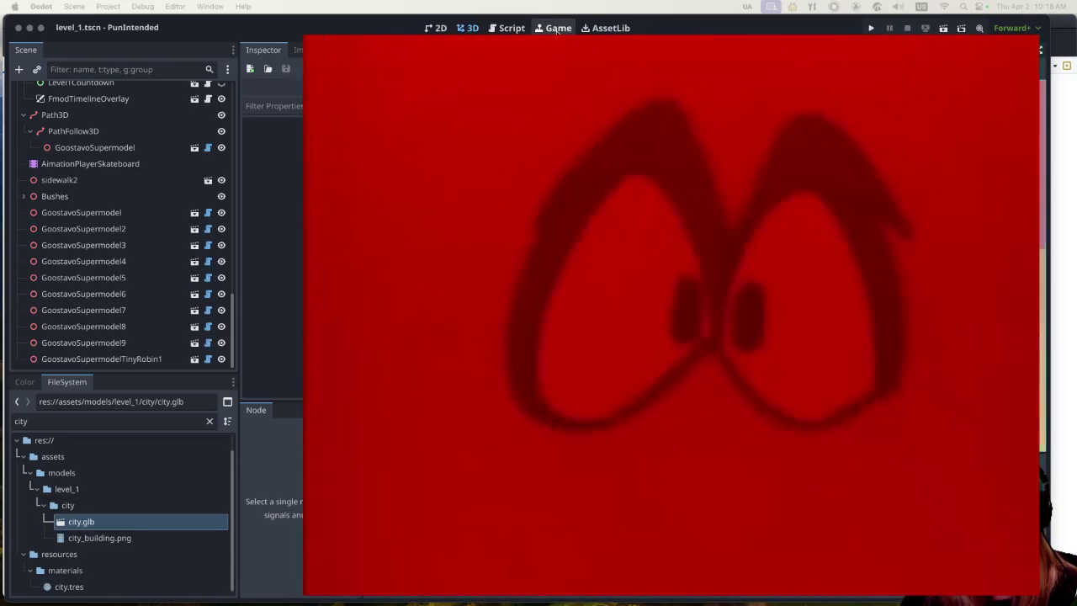
Duplicate tree10 into four new copies, tree13, tree14, tree15 and tree16, in the Trees group.
click(557, 29)
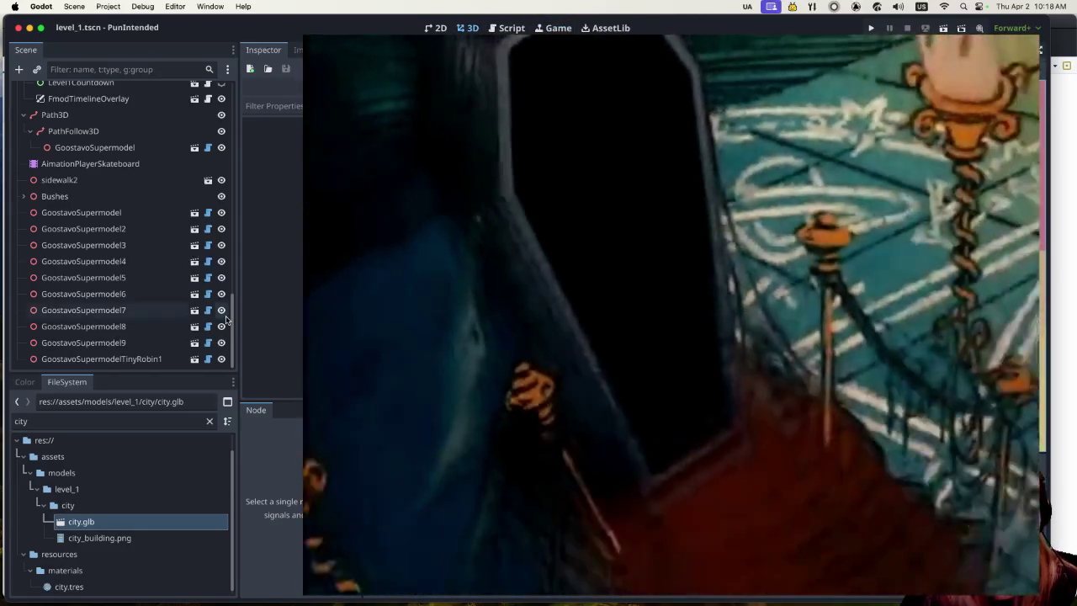
scroll(143, 292, up, 5)
scroll(143, 292, up, 8)
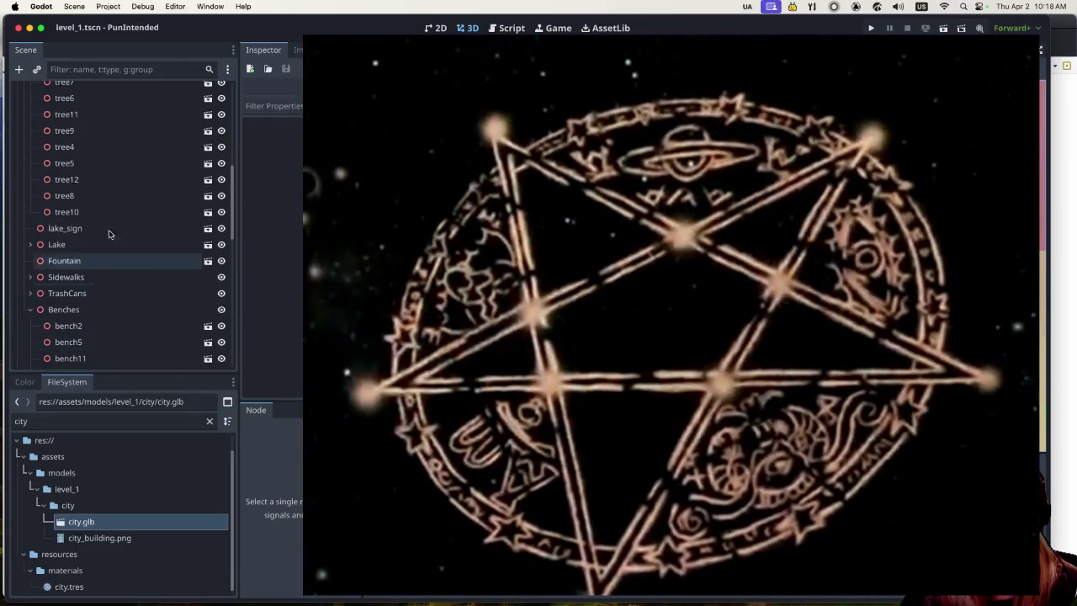
click(108, 213)
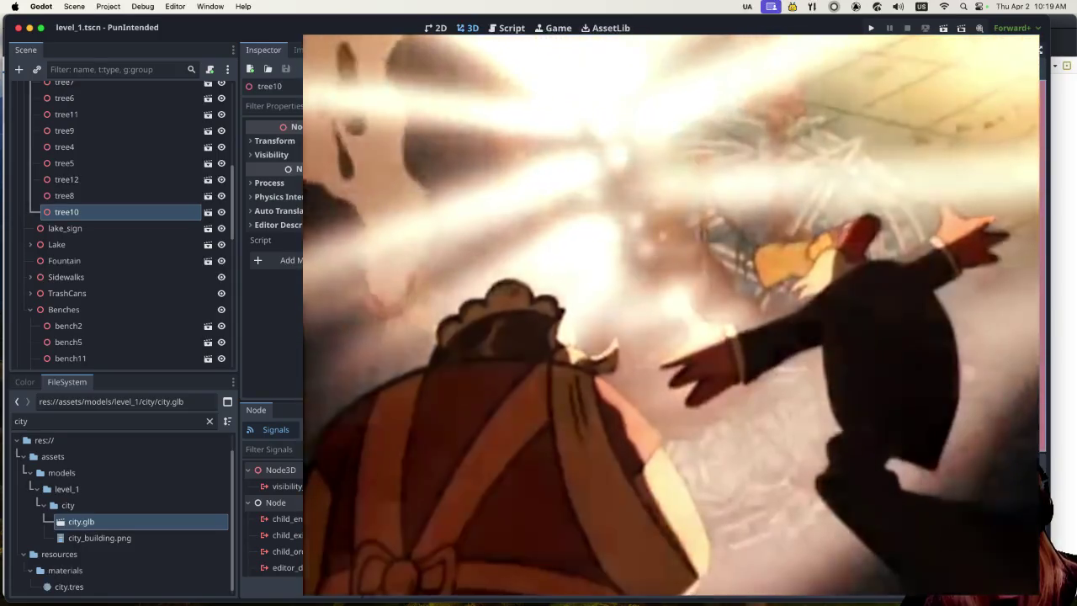
key(ctrl+d)
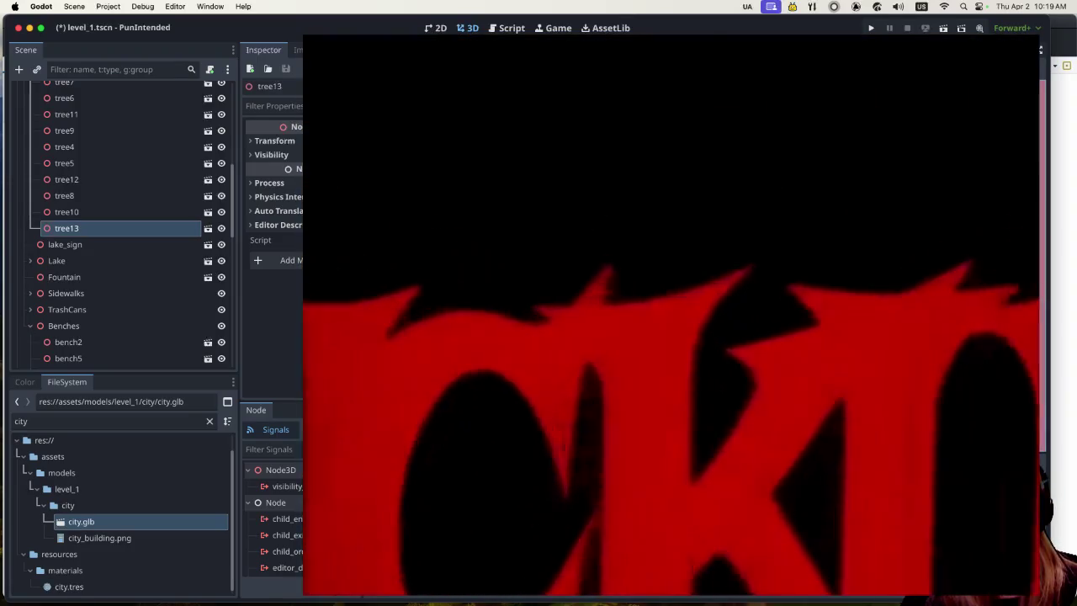
key(super+d)
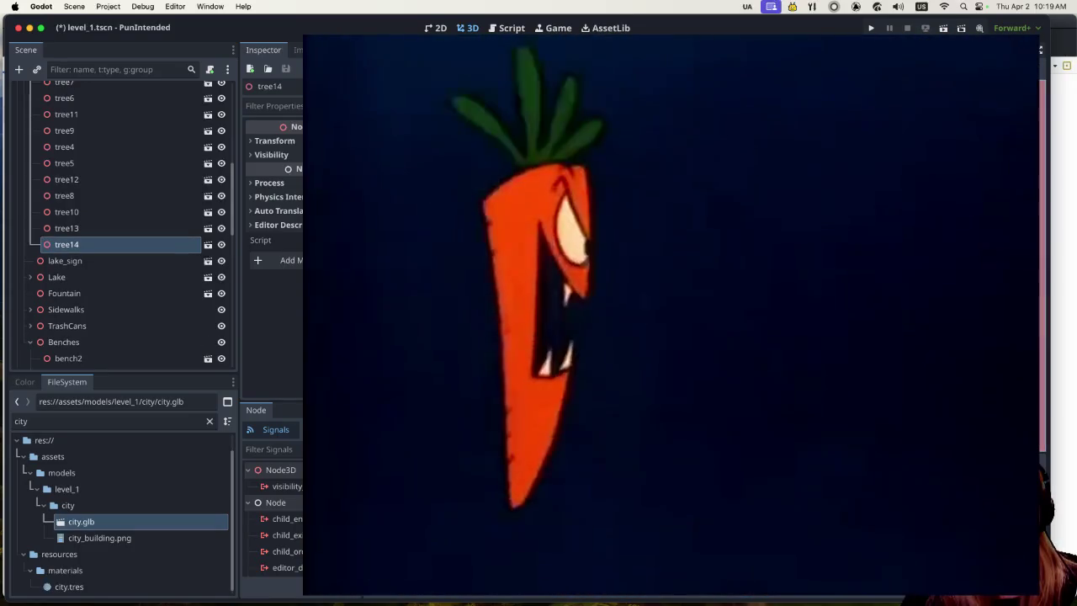
key(super+d)
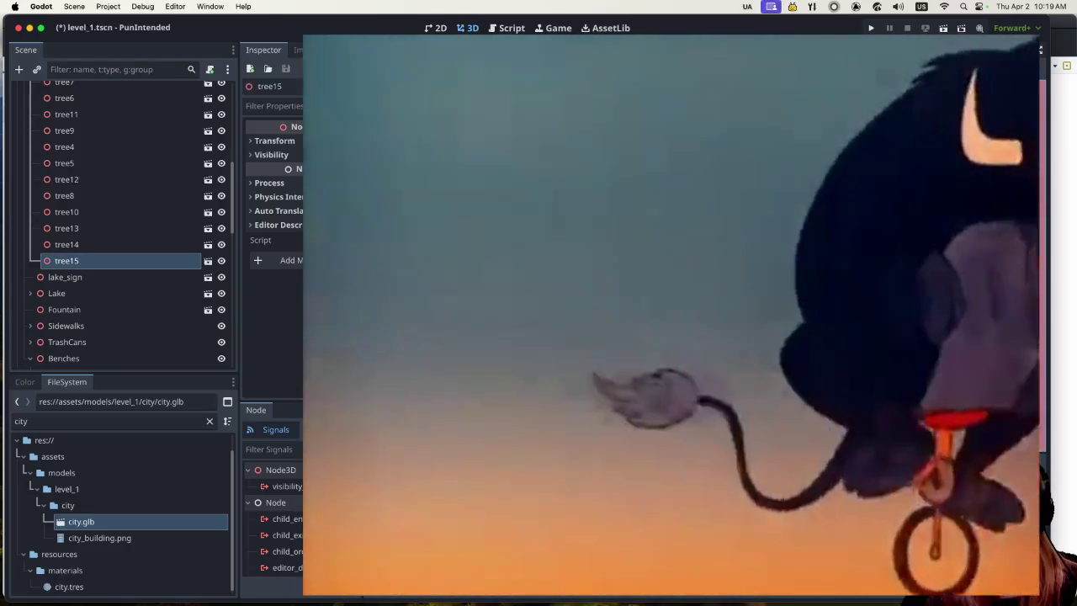
click(66, 244)
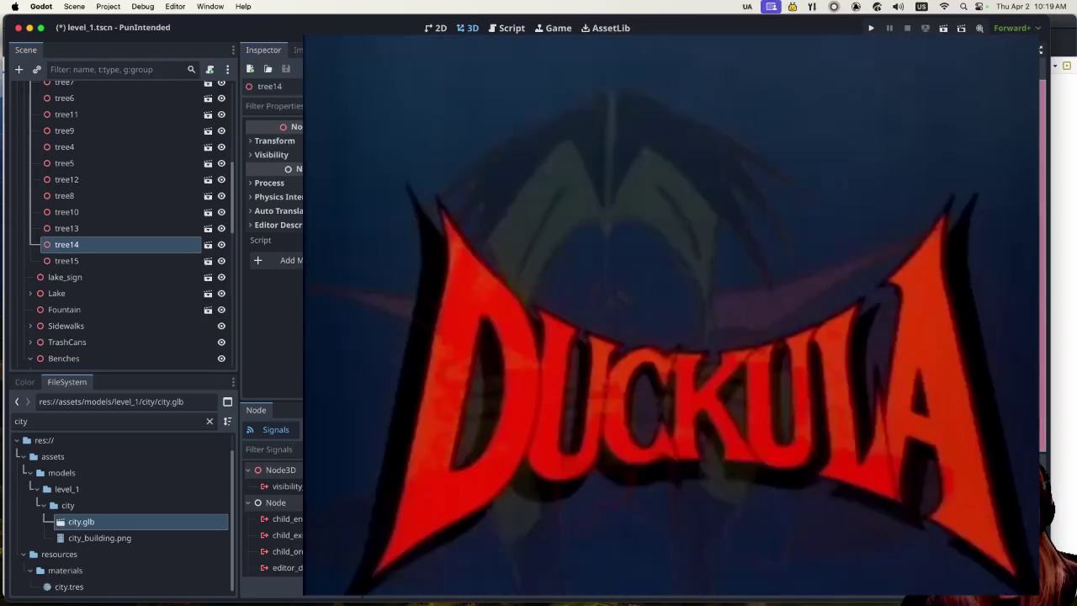
click(61, 90)
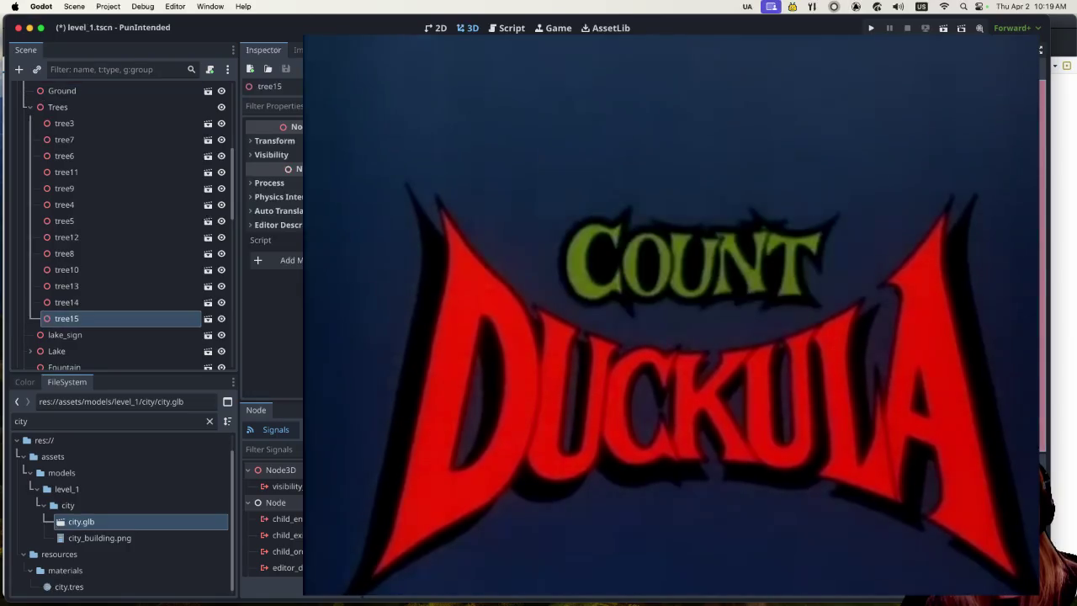
key(super+d)
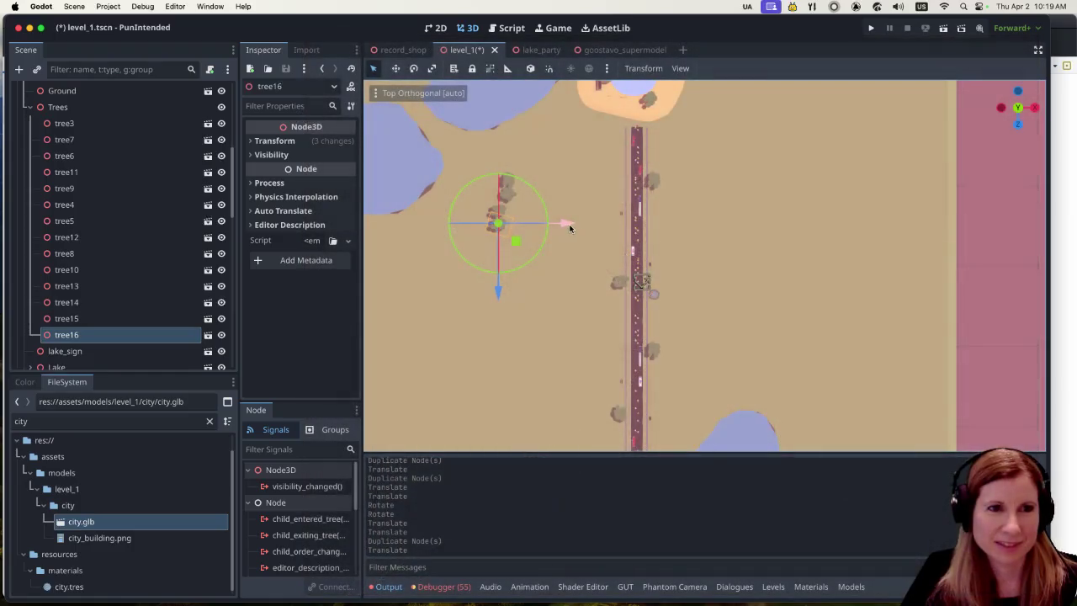
drag(572, 224, 580, 223)
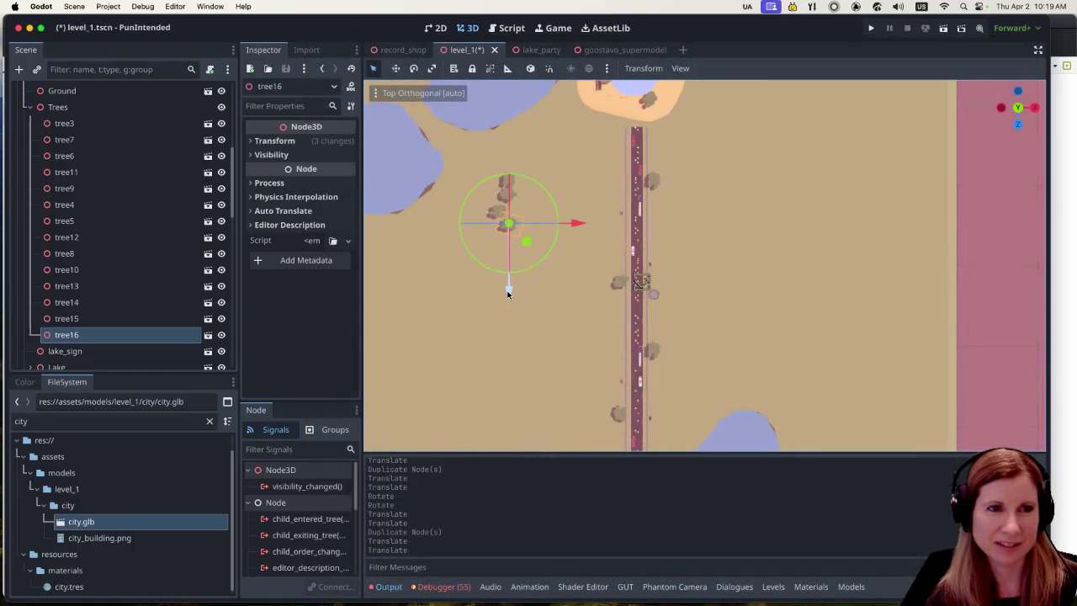
drag(508, 293, 509, 286)
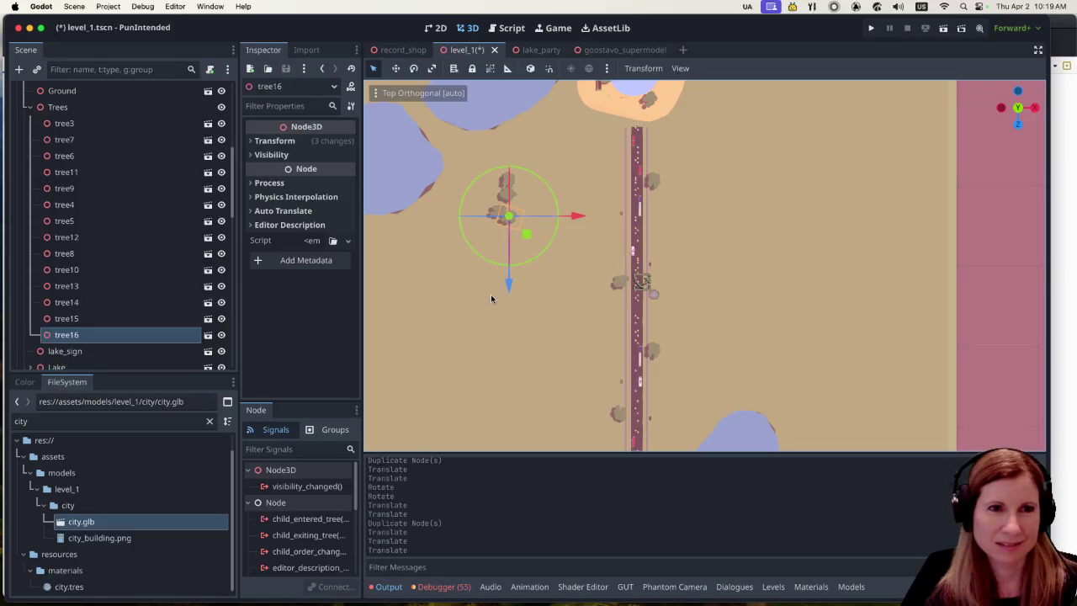
scroll(492, 298, down, 3)
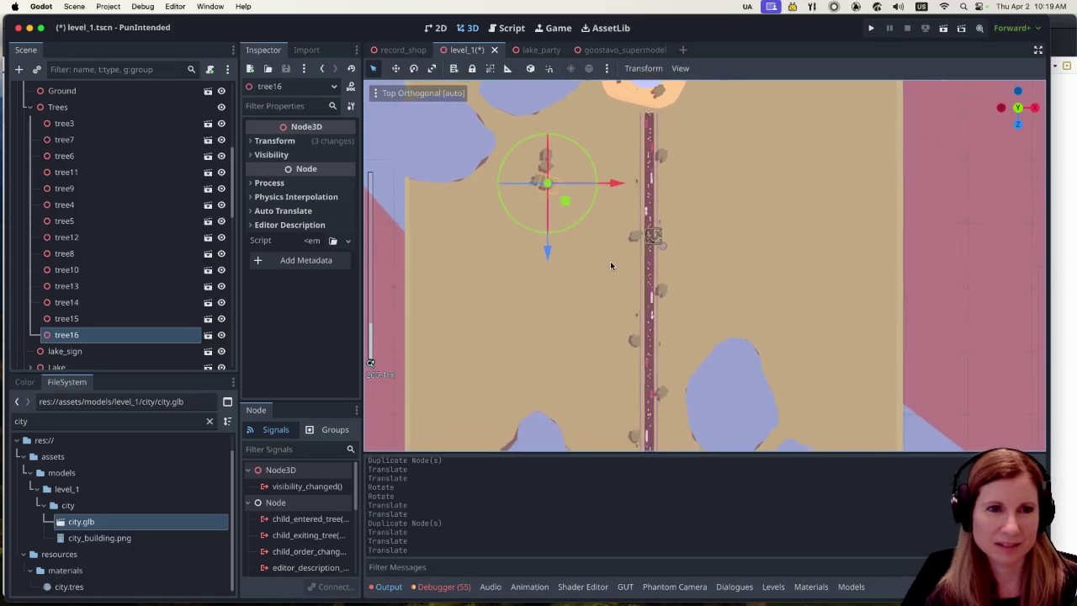
scroll(611, 266, down, 1)
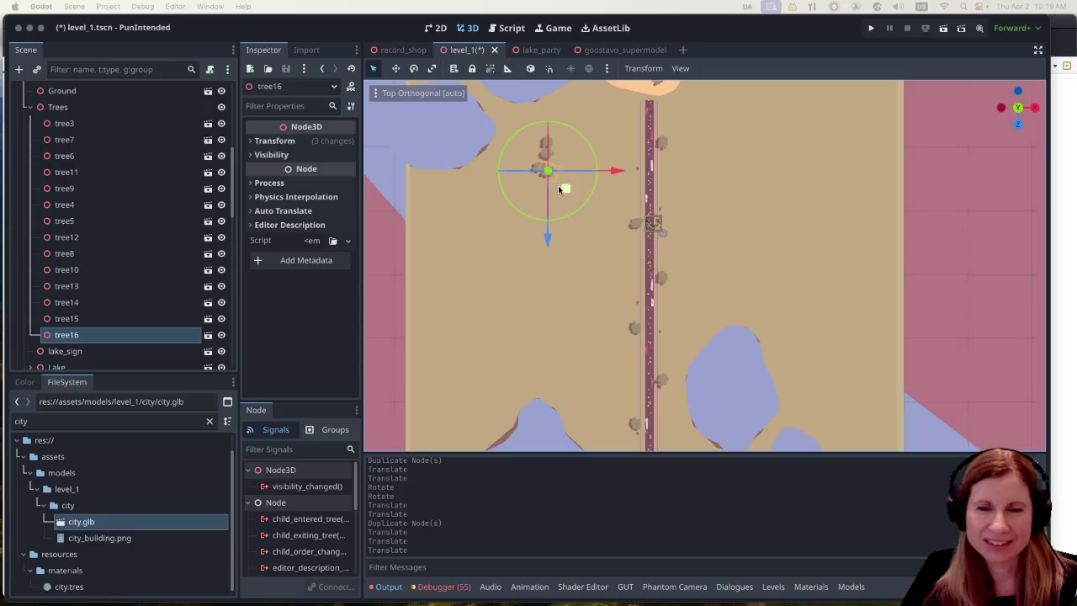
scroll(543, 197, up, 1)
scroll(543, 197, up, 1)
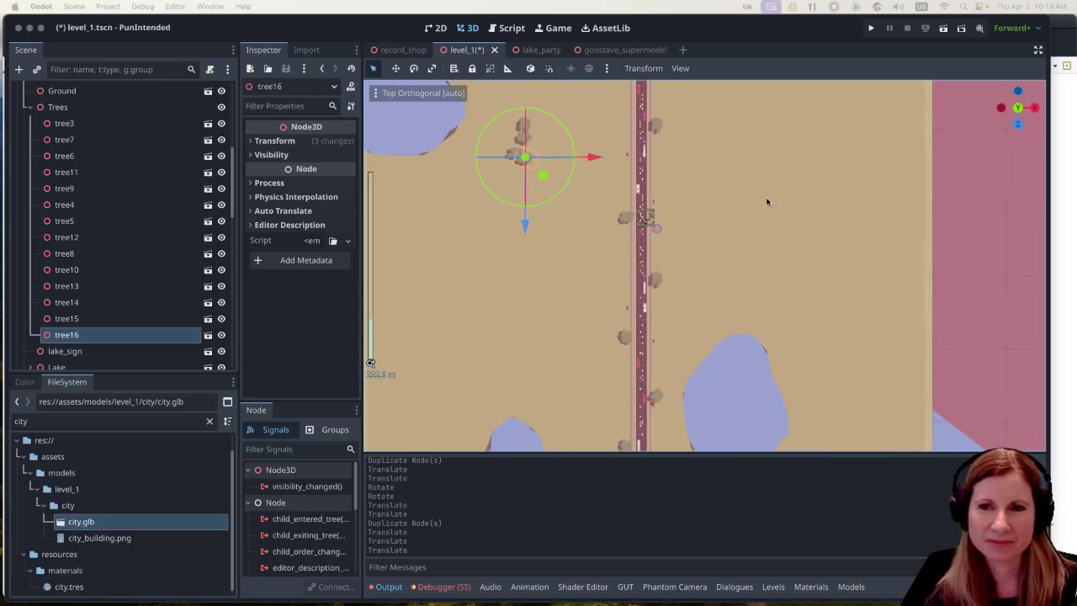
mouse_move(766, 191)
mouse_down()
mouse_move(794, 240)
mouse_move(719, 200)
mouse_move(749, 182)
mouse_up()
scroll(759, 187, left, 3)
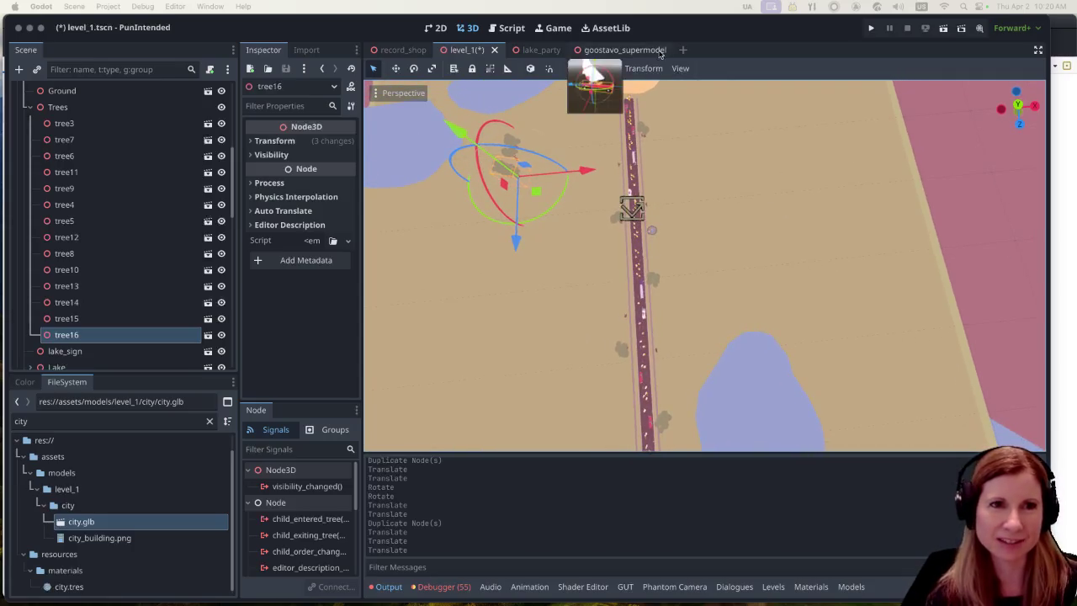
click(526, 307)
key(KP_7)
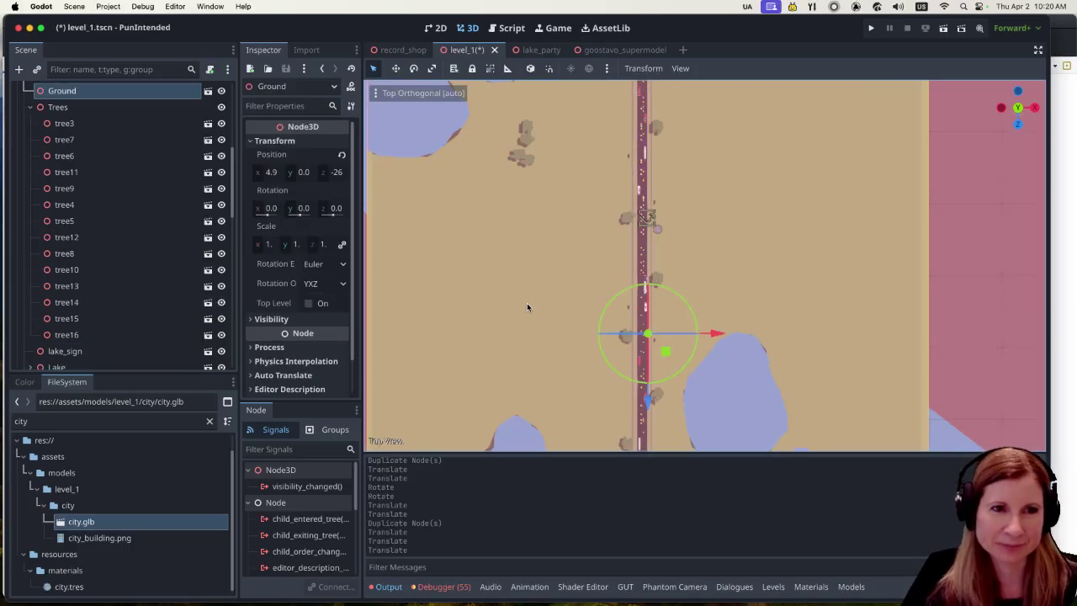
Undo the accidental move of the Ground node.
scroll(604, 166, up, 3)
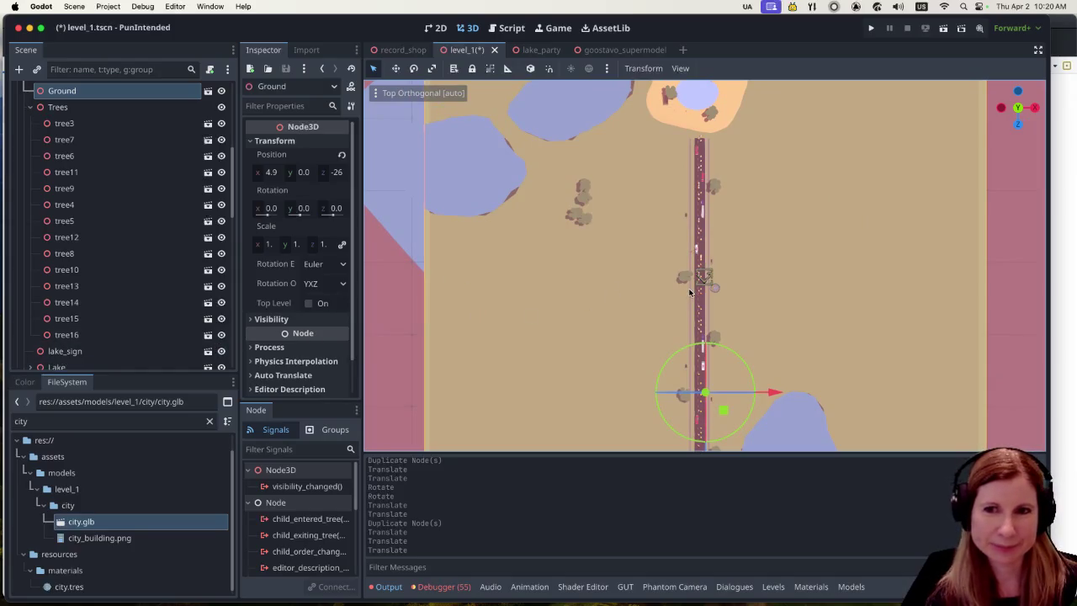
scroll(677, 310, up, 1)
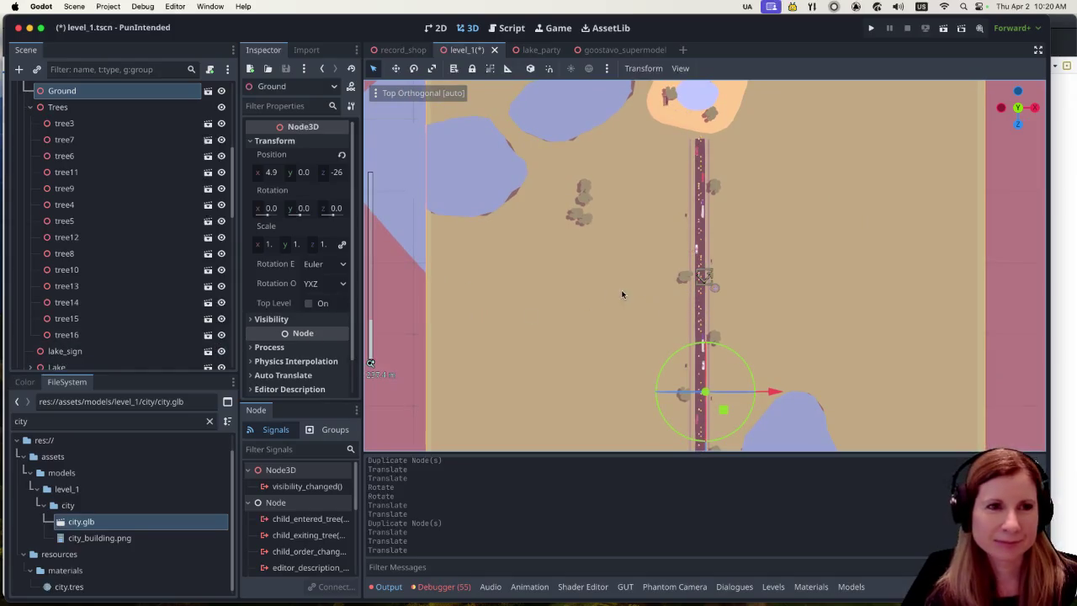
drag(559, 169, 654, 268)
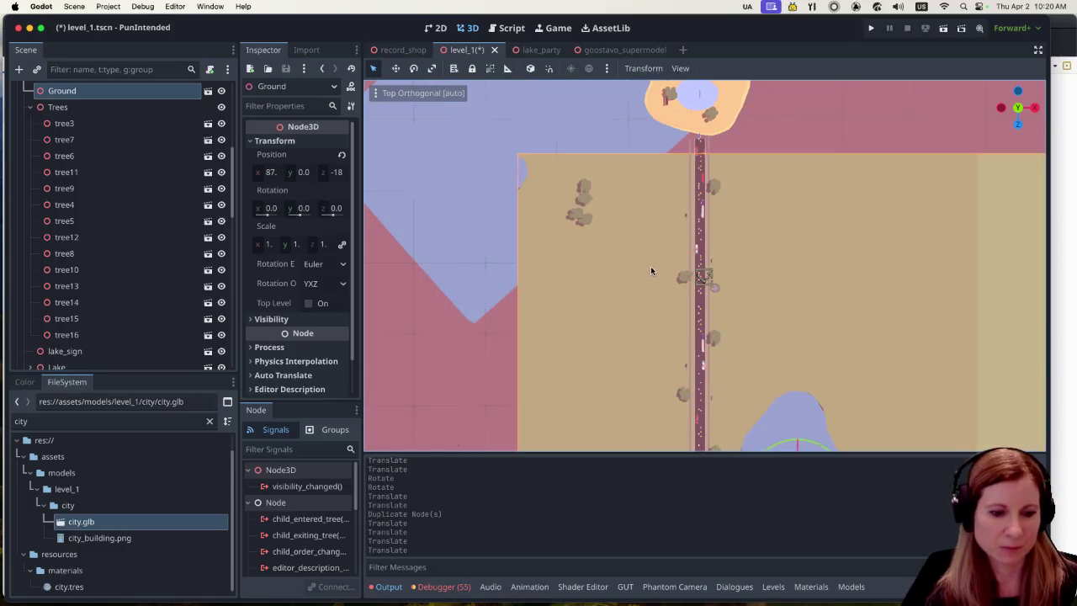
key(super+z)
Select tree13 through tree16 together and drag them south along the road.
scroll(143, 337, down, 10)
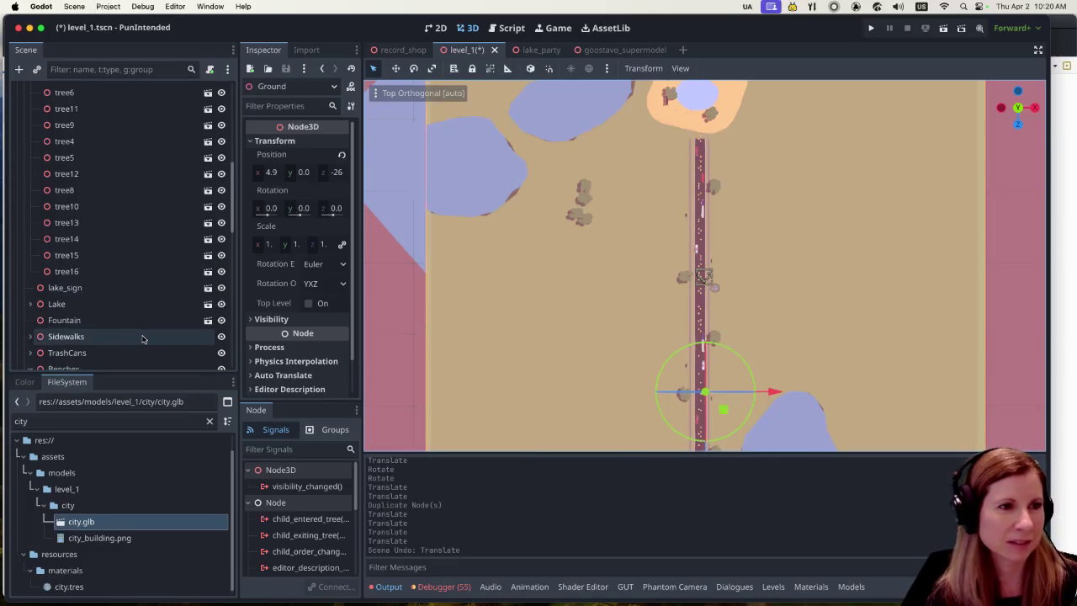
scroll(135, 342, up, 5)
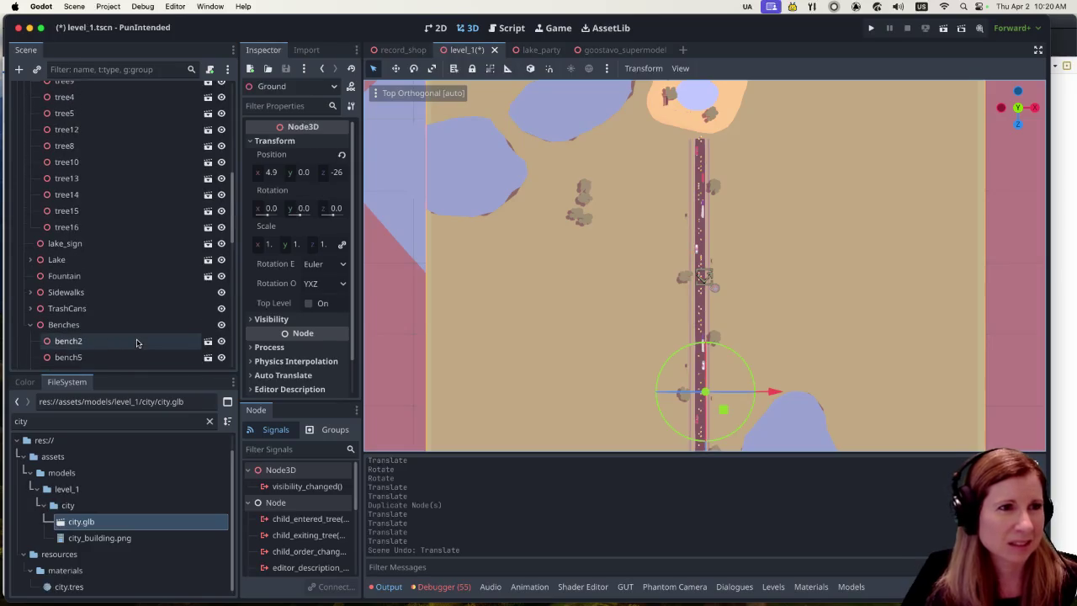
click(104, 228)
shift+click(101, 210)
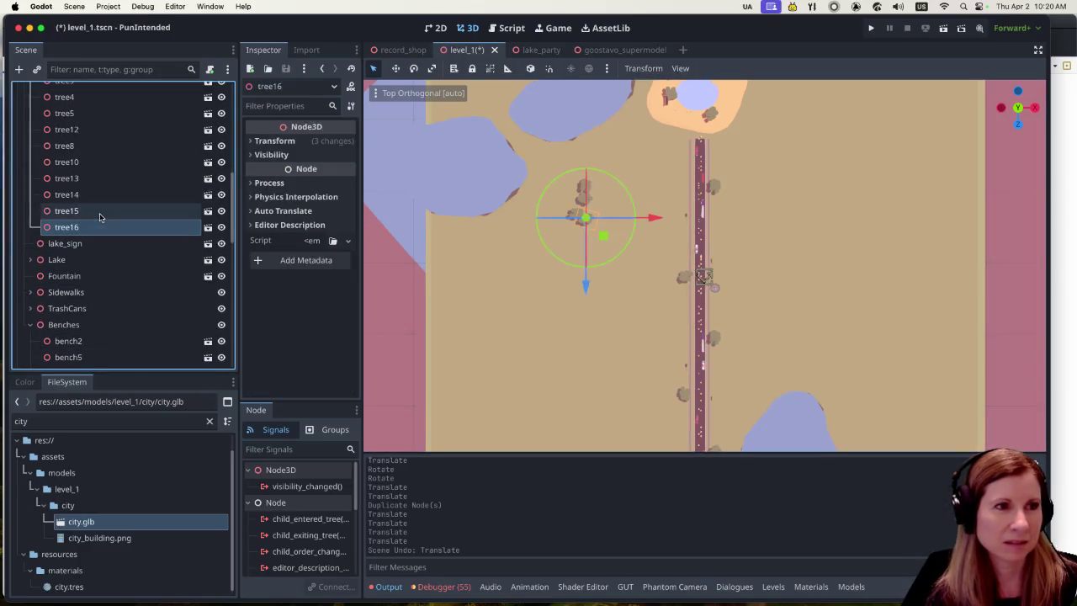
shift+click(98, 194)
shift+click(98, 179)
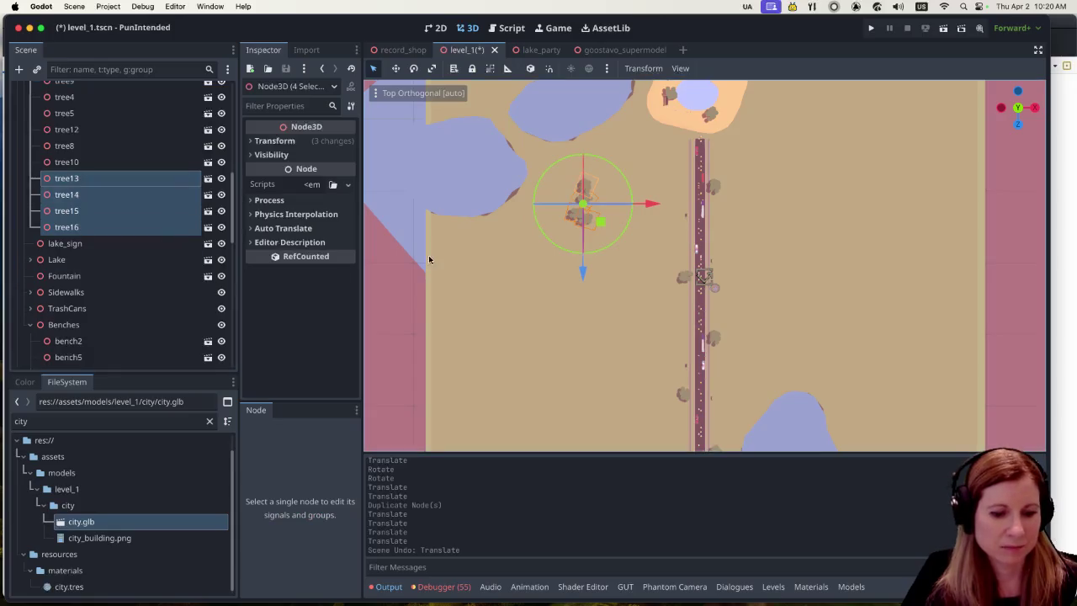
drag(582, 274, 594, 383)
scroll(661, 376, down, 3)
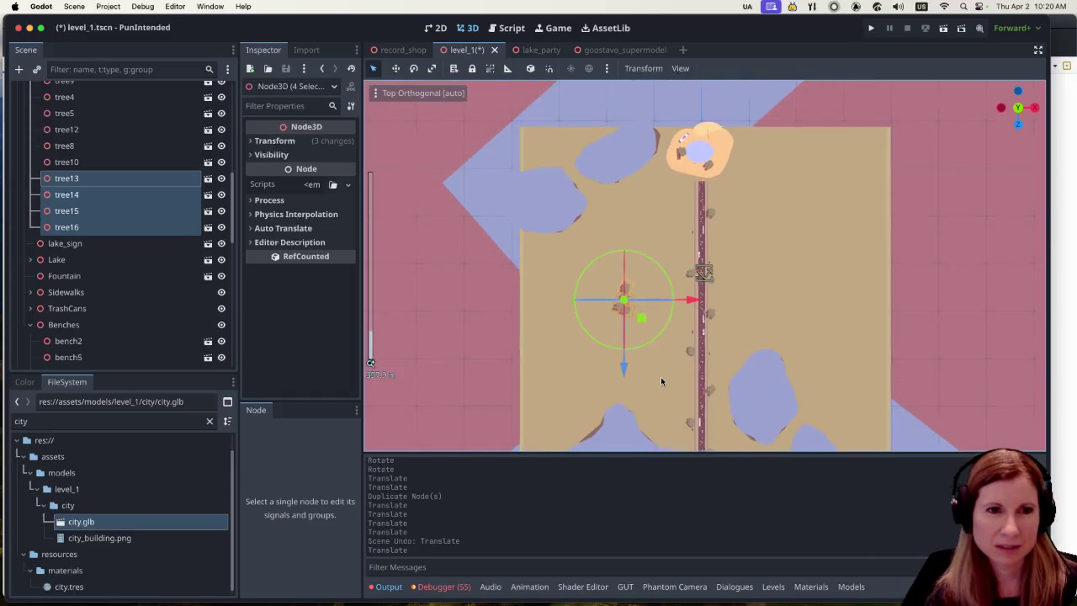
scroll(749, 395, down, 5)
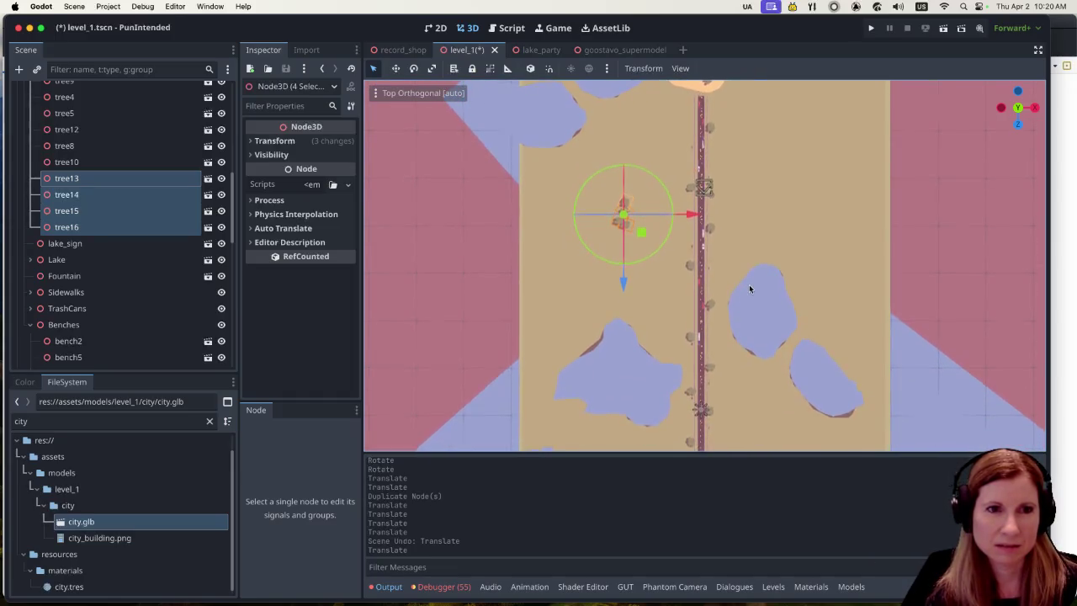
Clear the group selection and select tree16 on its own.
scroll(628, 289, up, 4)
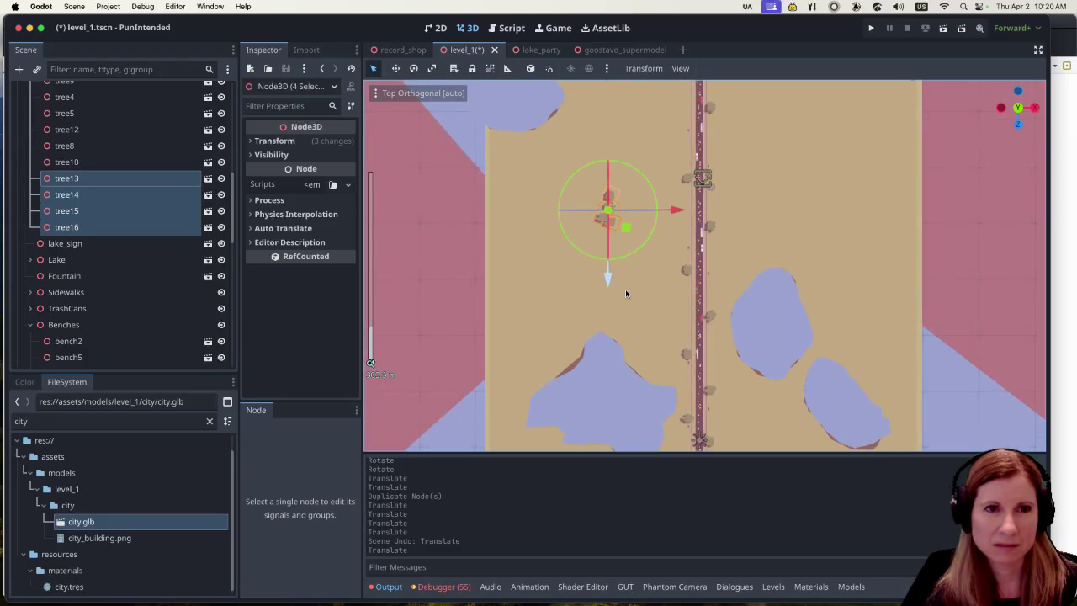
scroll(651, 277, up, 1)
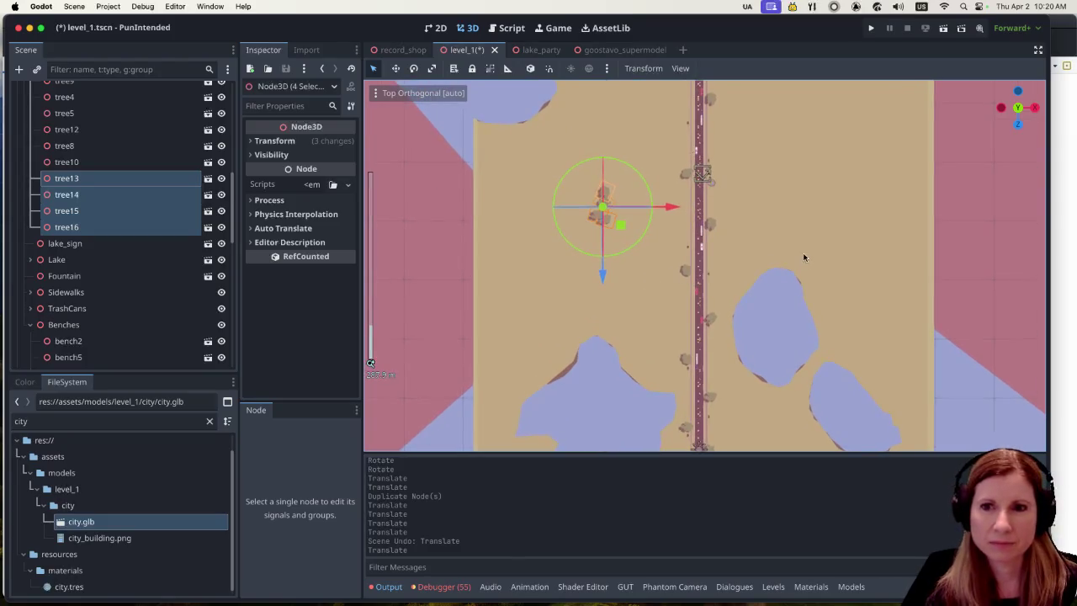
scroll(807, 269, up, 2)
scroll(810, 280, up, 2)
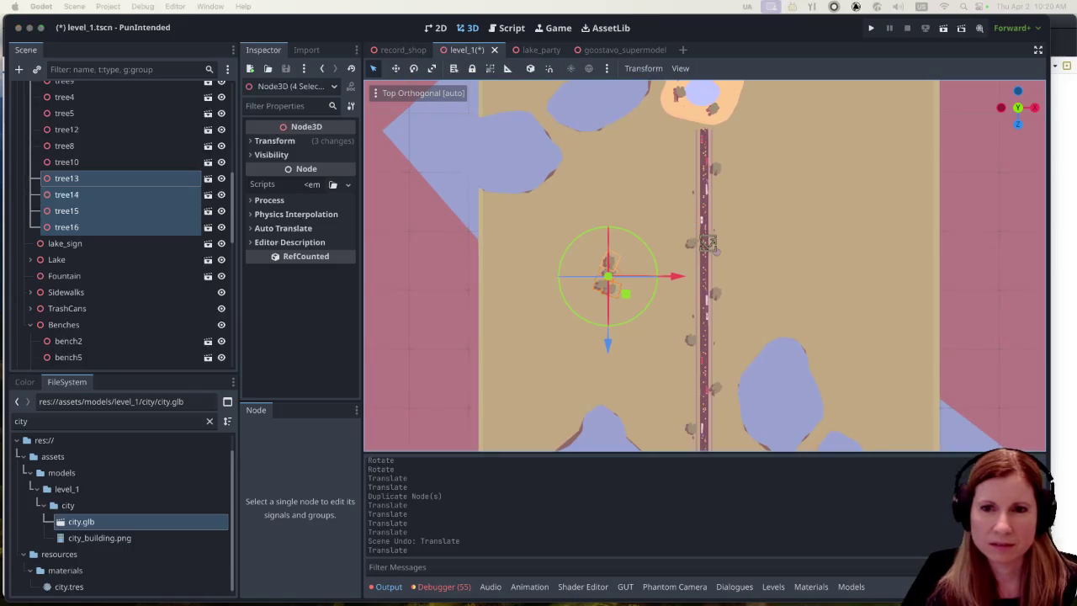
key(XF86AudioRaiseVolume)
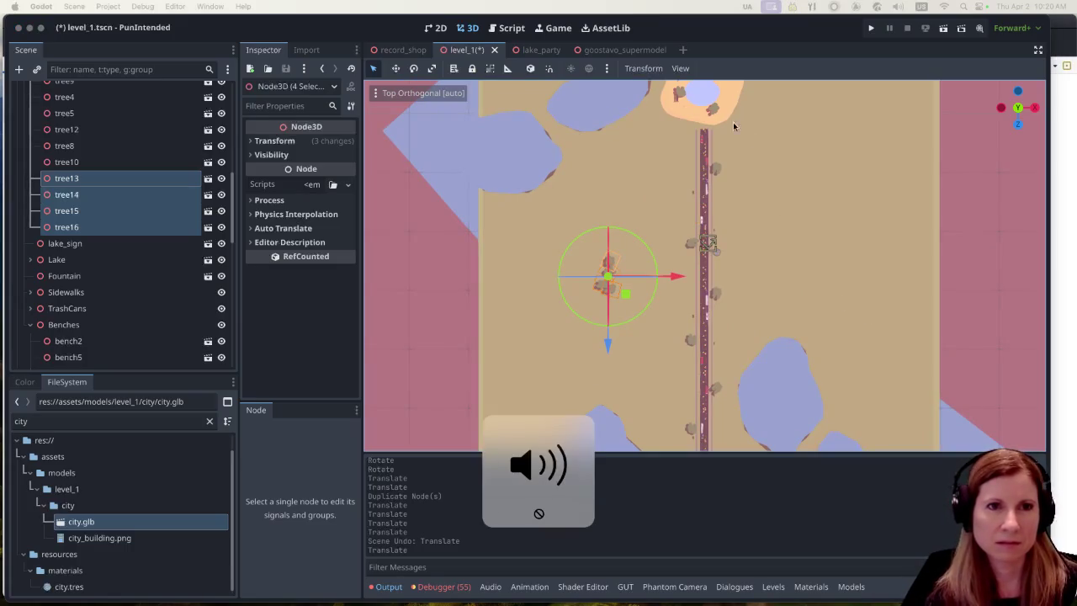
scroll(556, 328, up, 4)
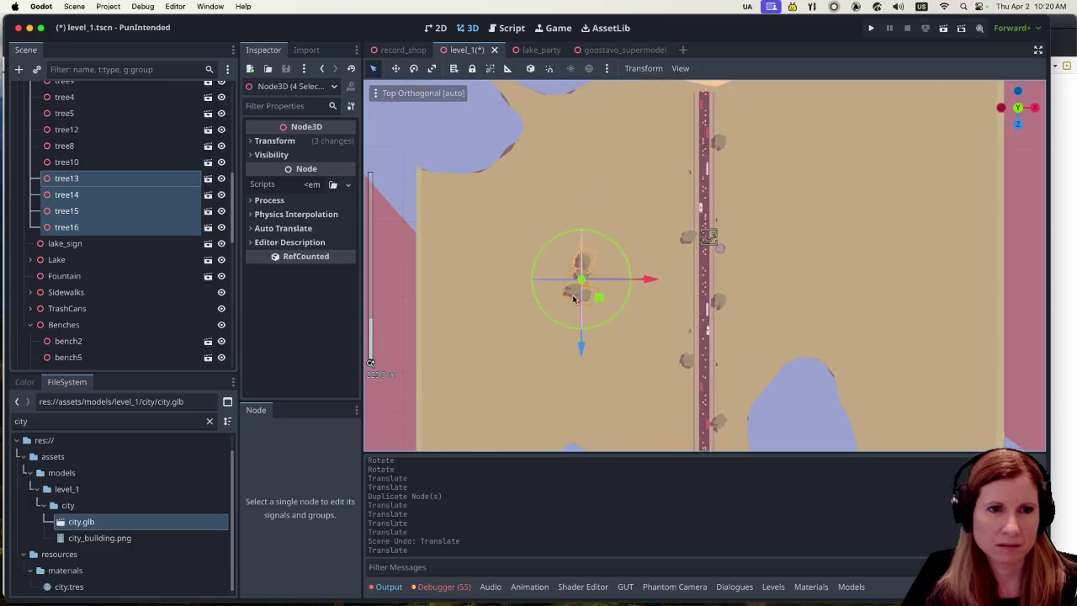
click(558, 355)
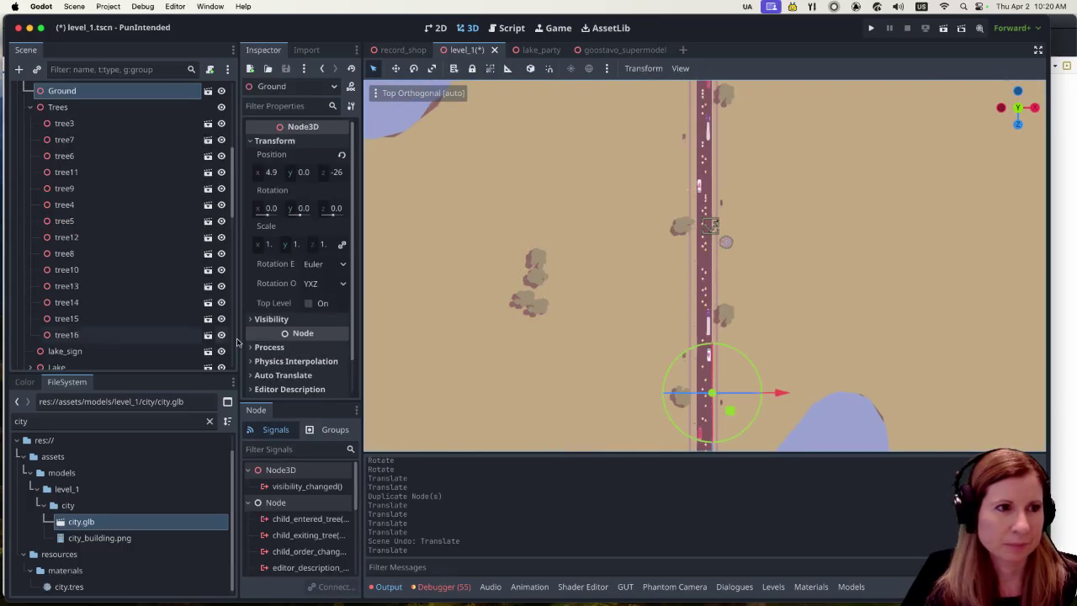
click(106, 334)
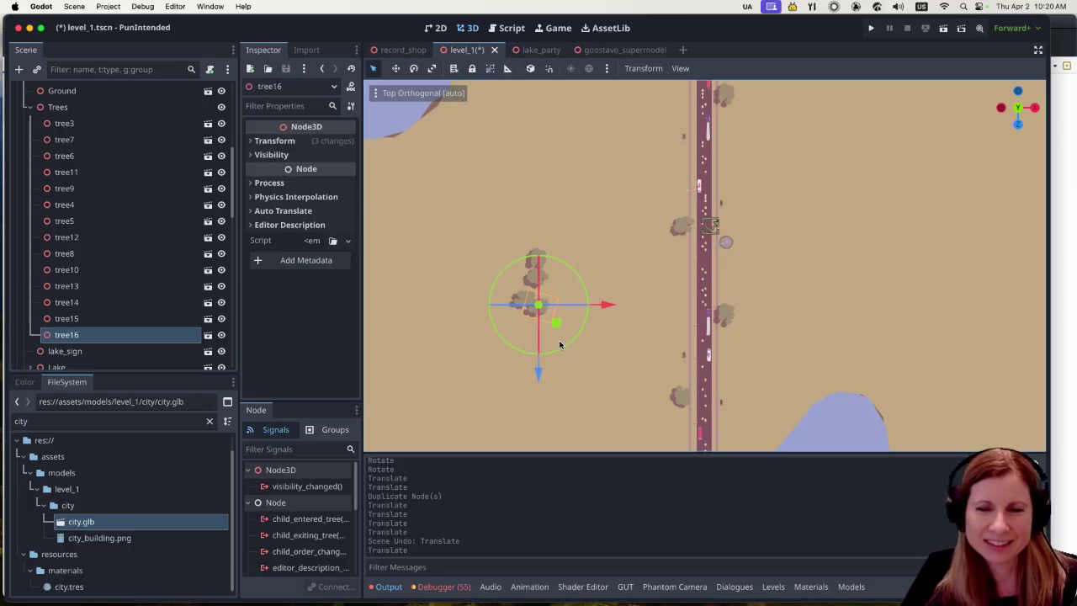
Pan and zoom the top view to recentre on tree16 west of the road.
scroll(493, 350, up, 1)
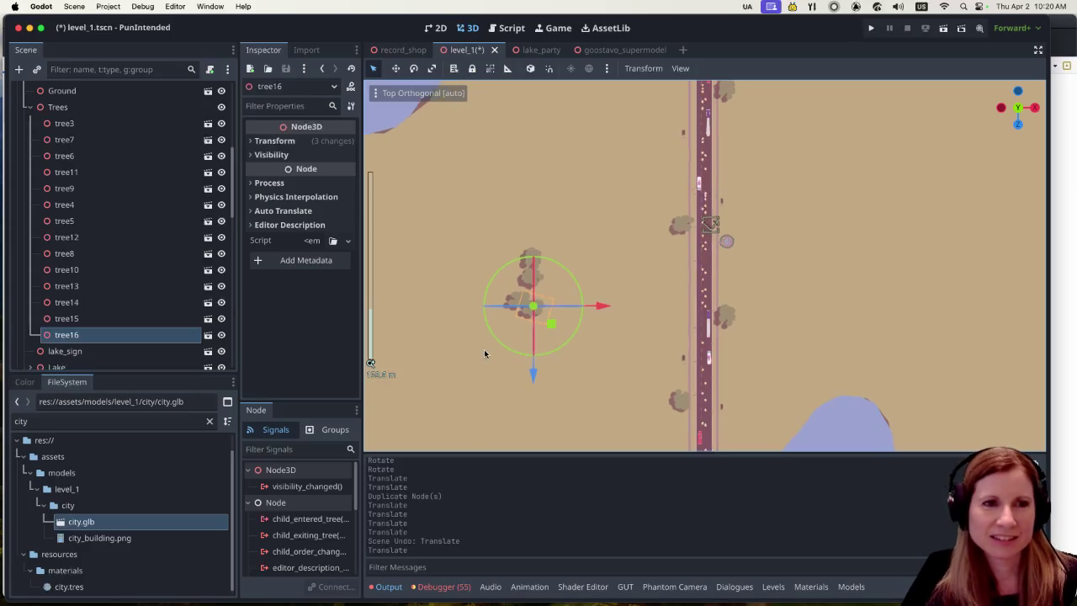
drag(601, 367, 690, 327)
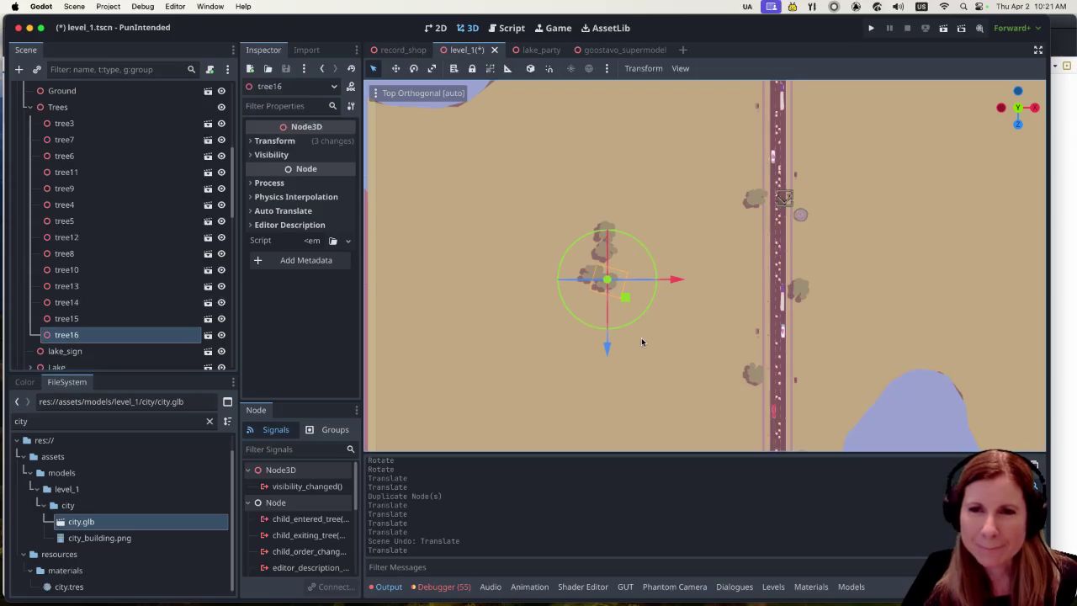
scroll(633, 344, down, 3)
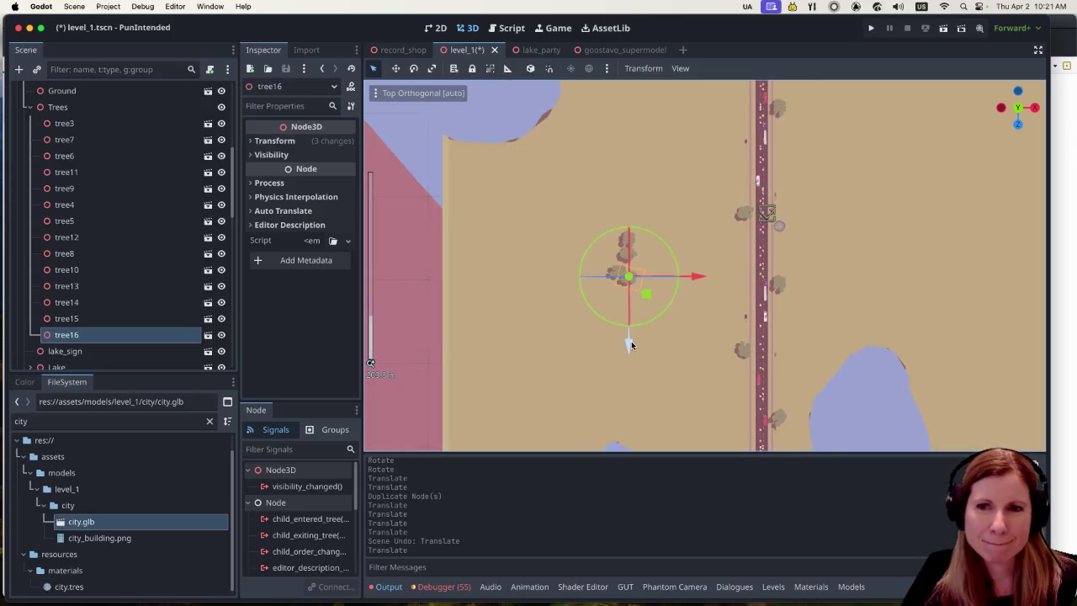
scroll(631, 344, up, 1)
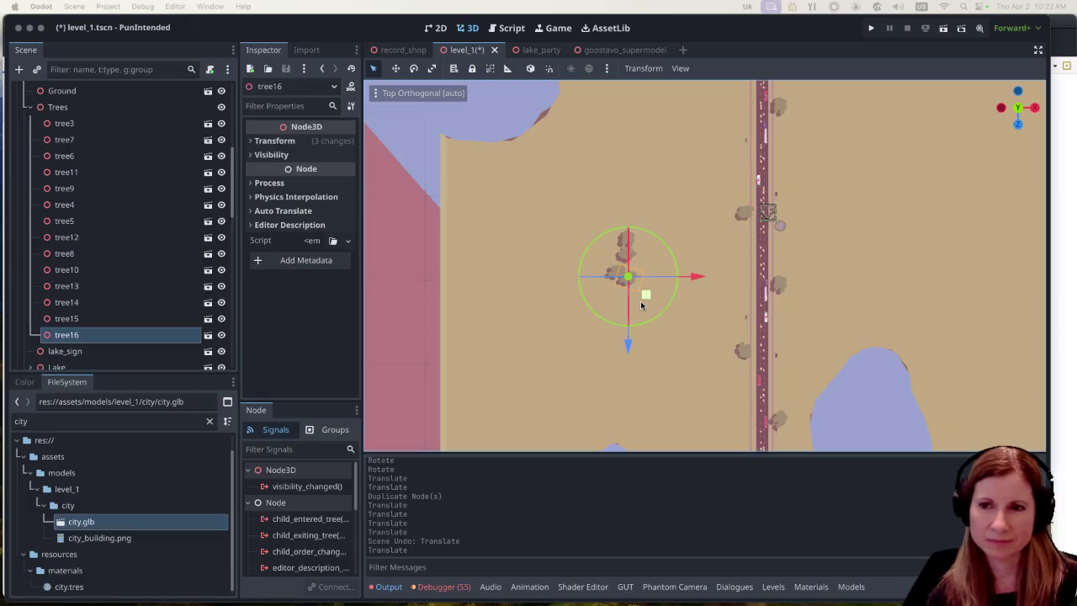
scroll(623, 304, up, 5)
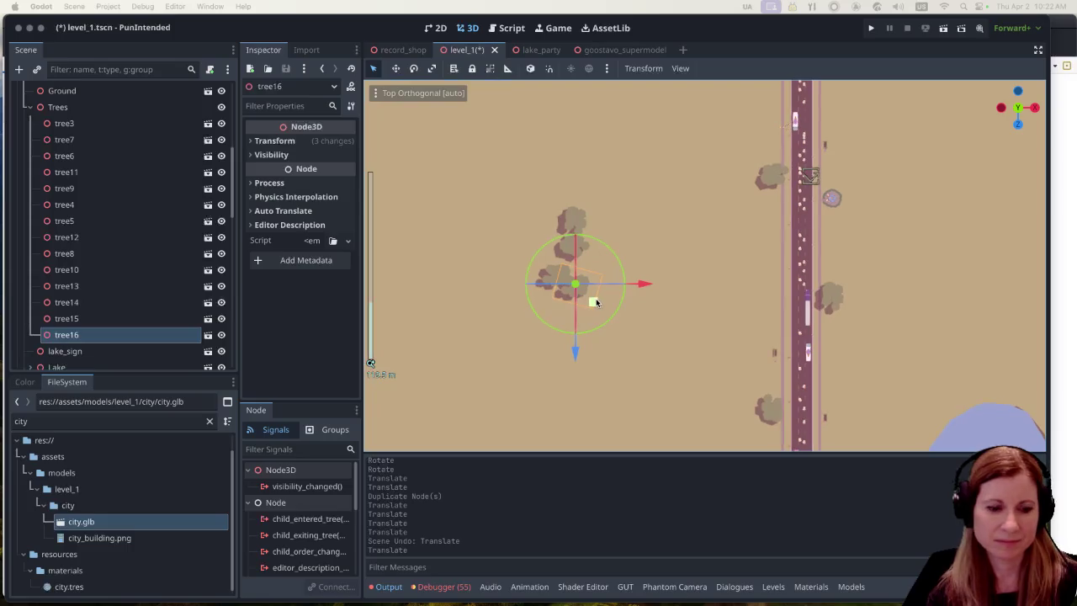
scroll(639, 332, down, 5)
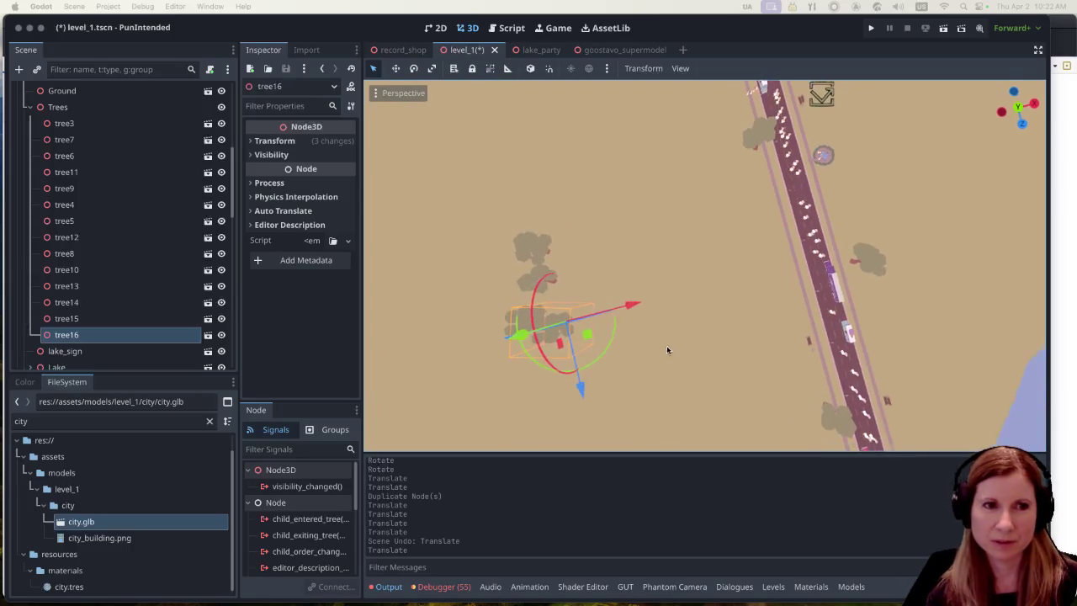
scroll(628, 298, down, 10)
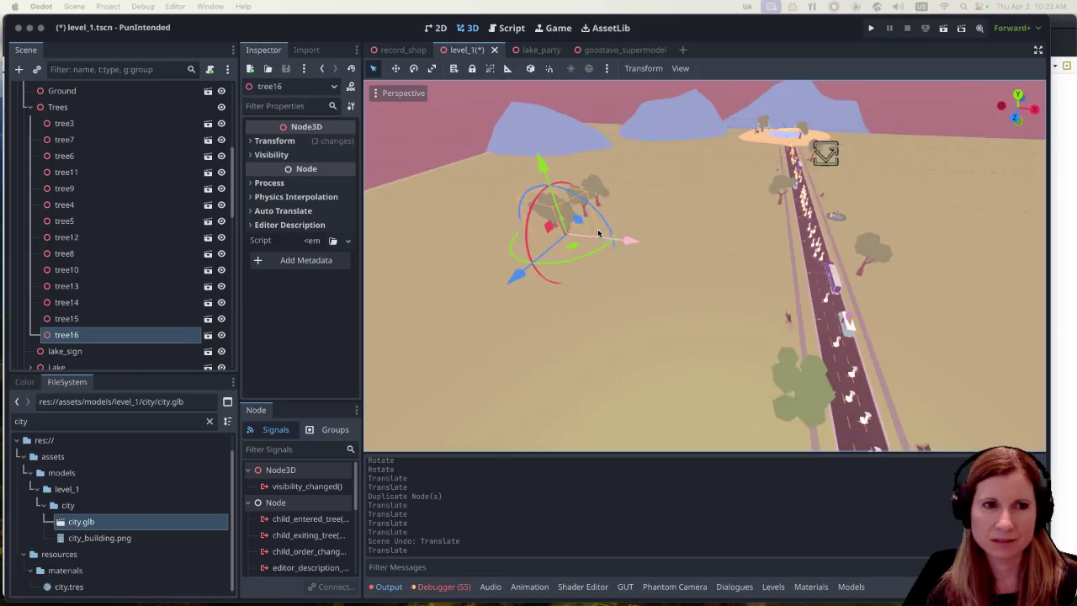
scroll(546, 215, down, 5)
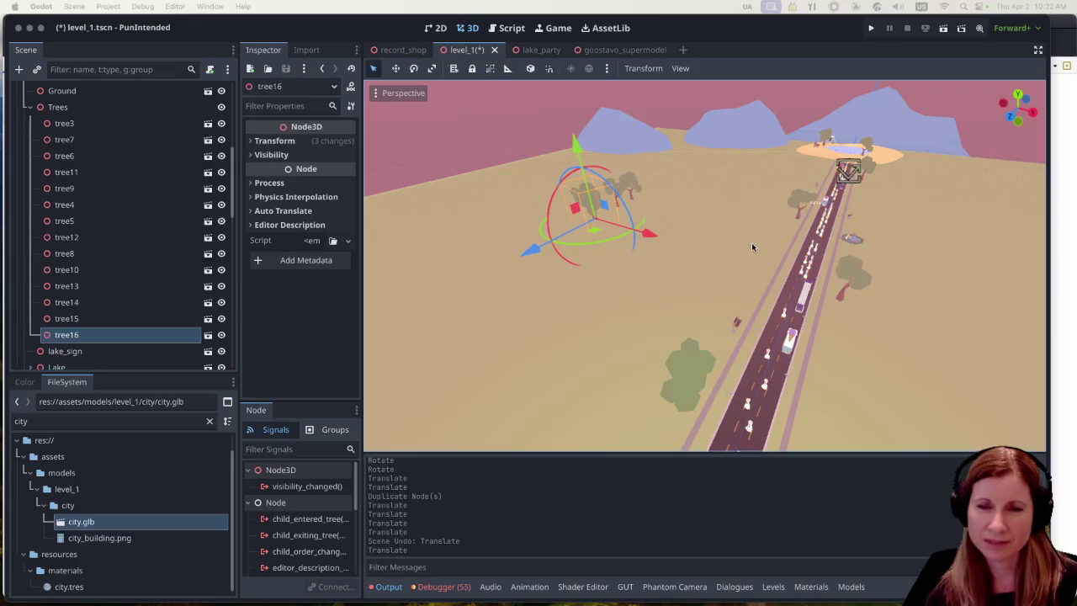
scroll(751, 244, down, 3)
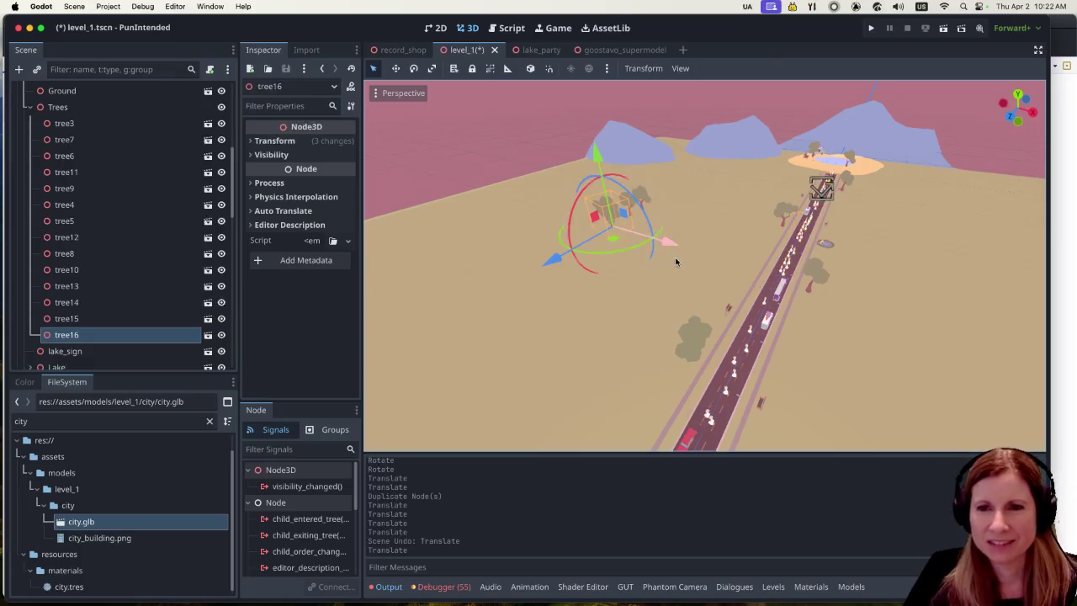
scroll(678, 258, down, 5)
key(KP_7)
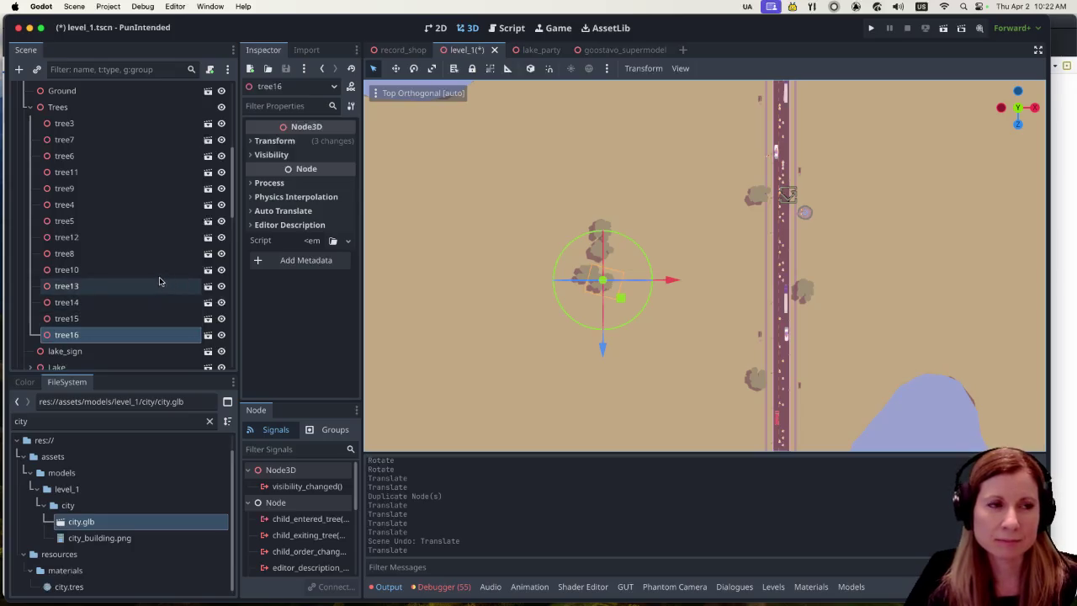
Scroll the Scene dock to the top and open the Level1 root node's context menu.
scroll(135, 276, up, 5)
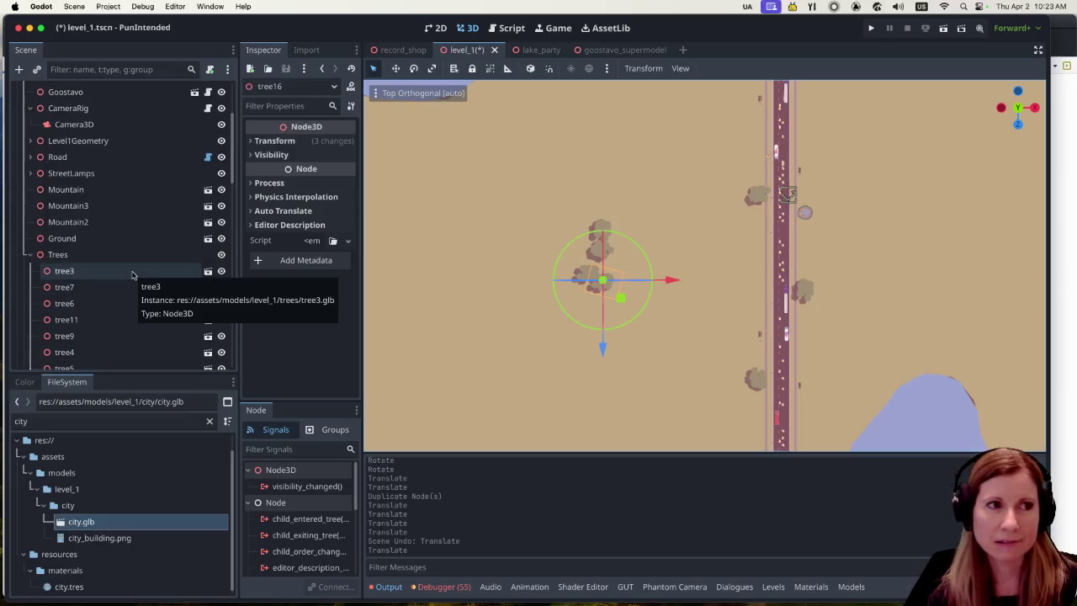
scroll(132, 275, up, 4)
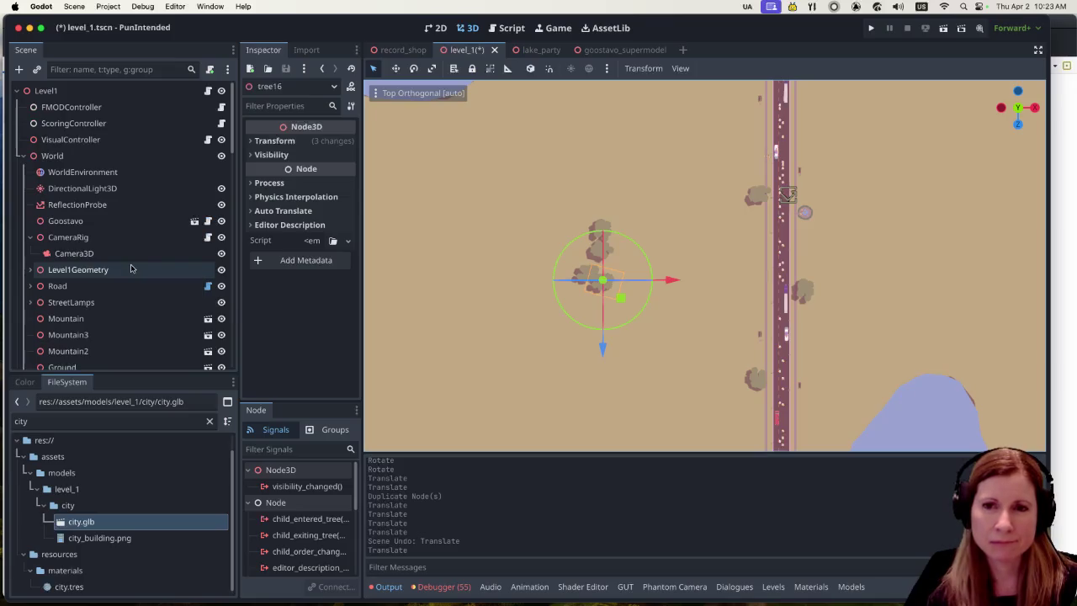
click(80, 107)
click(74, 90)
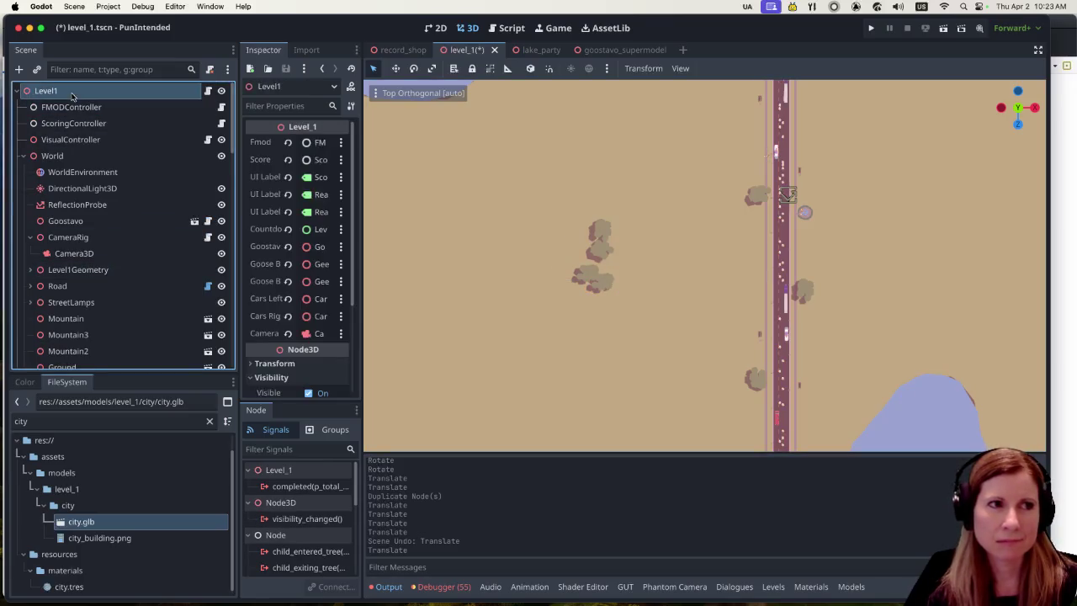
right_click(74, 91)
click(93, 92)
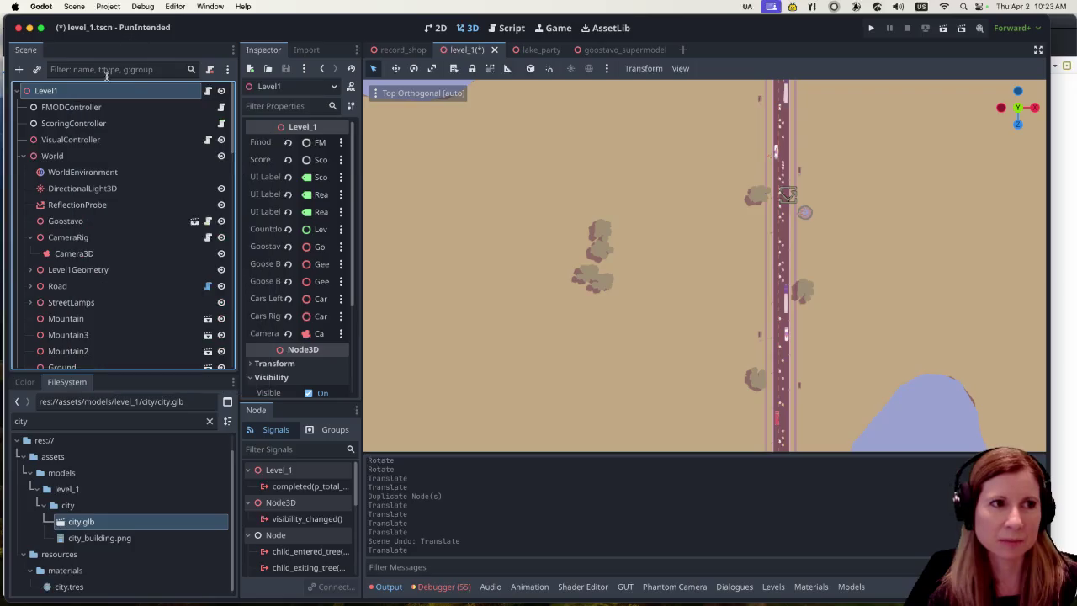
right_click(93, 93)
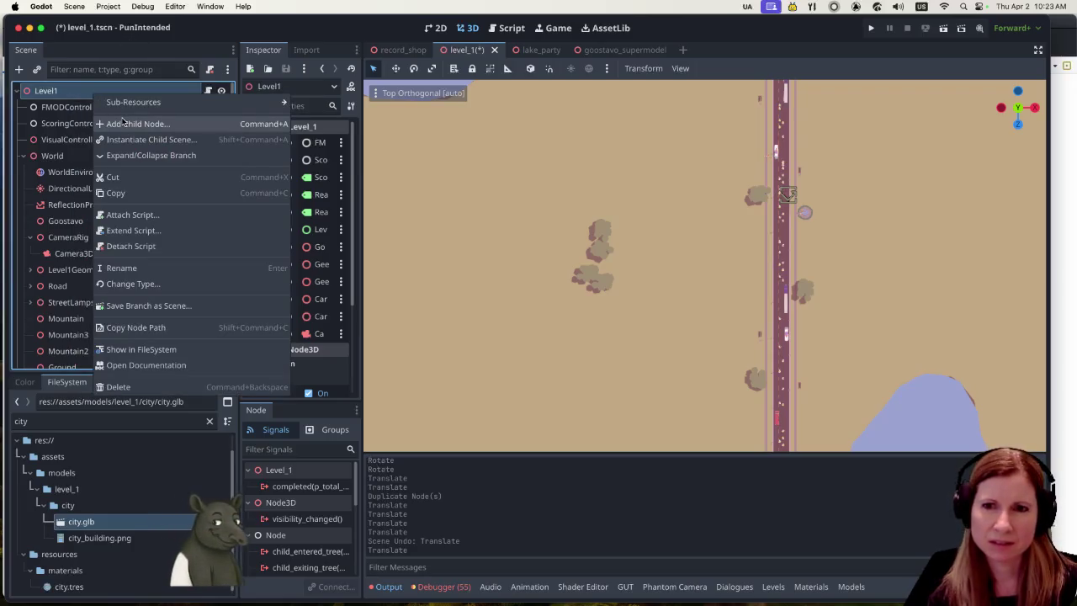
Add a MultiMeshInstance3D child under Level1, found by searching 'multi'.
click(122, 123)
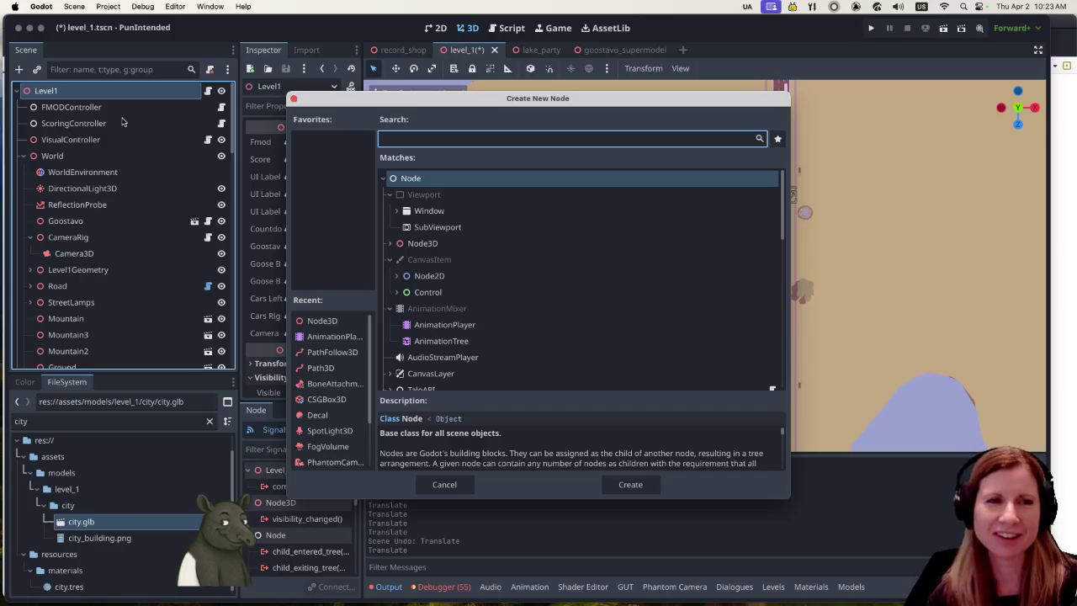
text(mul)
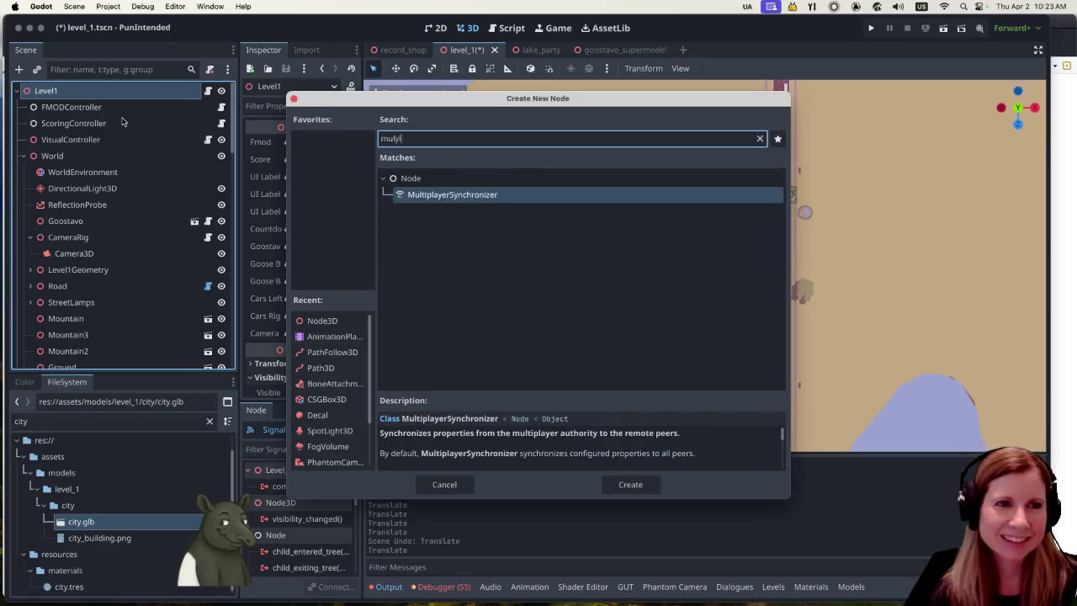
text(ti)
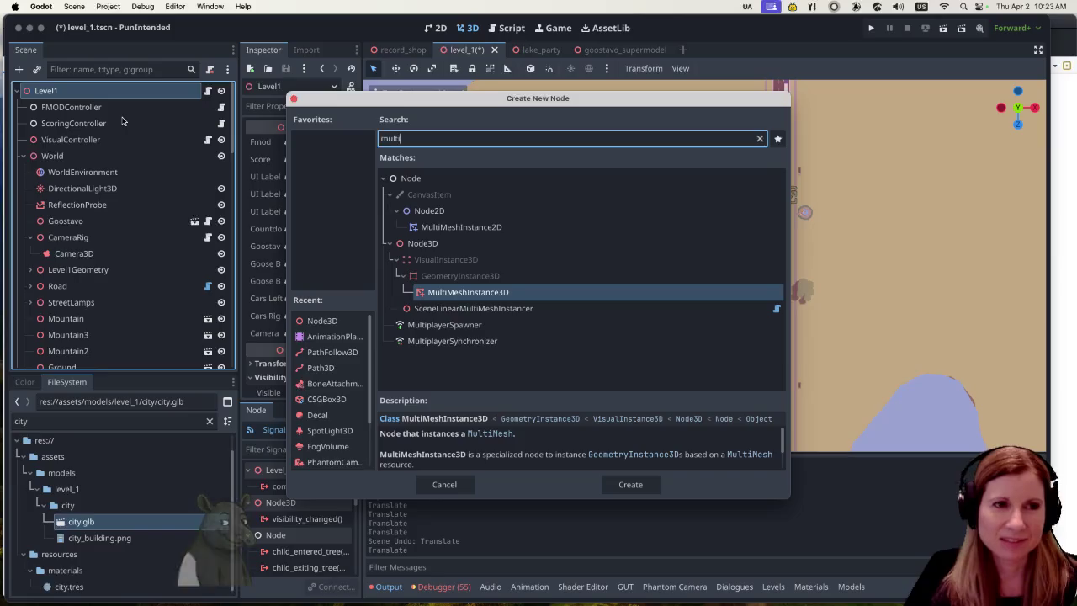
click(630, 484)
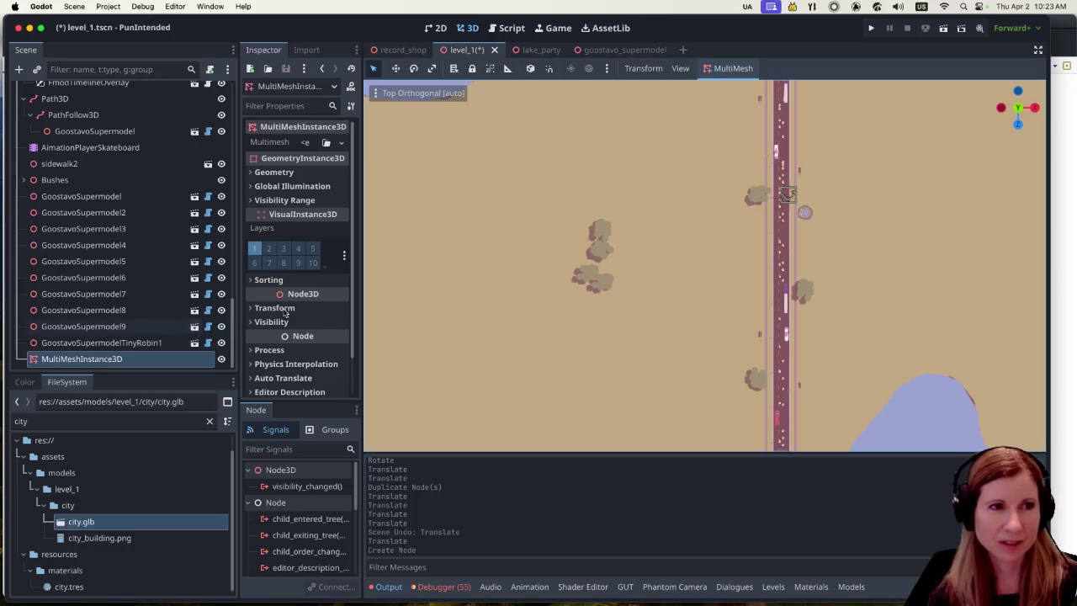
Drag the Inspector's splitter about 140 pixels right to widen the Inspector.
drag(361, 296, 479, 315)
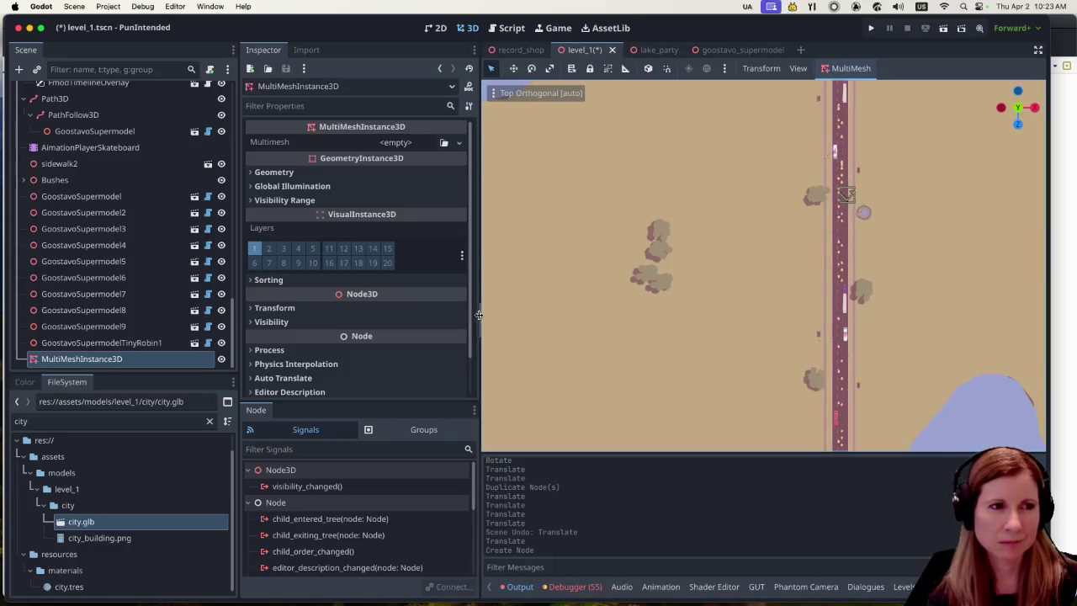
drag(479, 314, 478, 314)
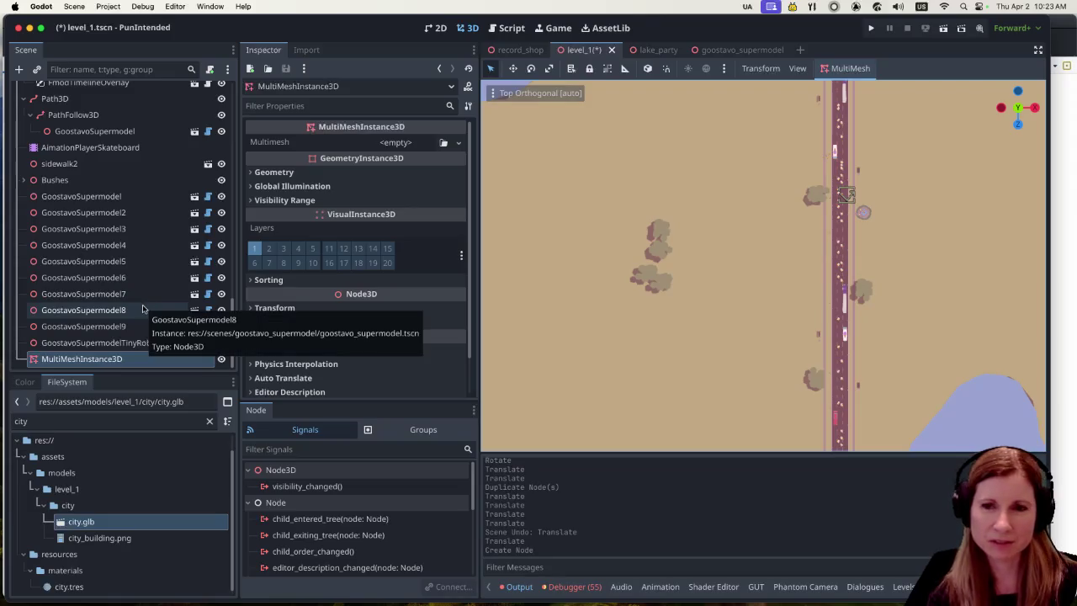
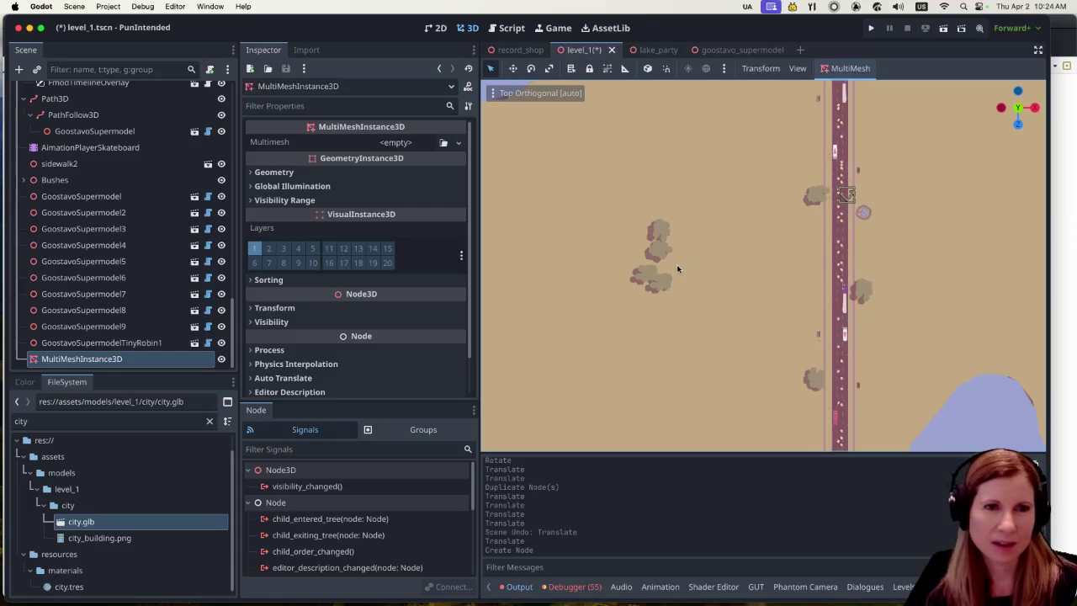
Select tree16 in the level, then inspect the MultiMeshInstance3D node's properties.
click(667, 288)
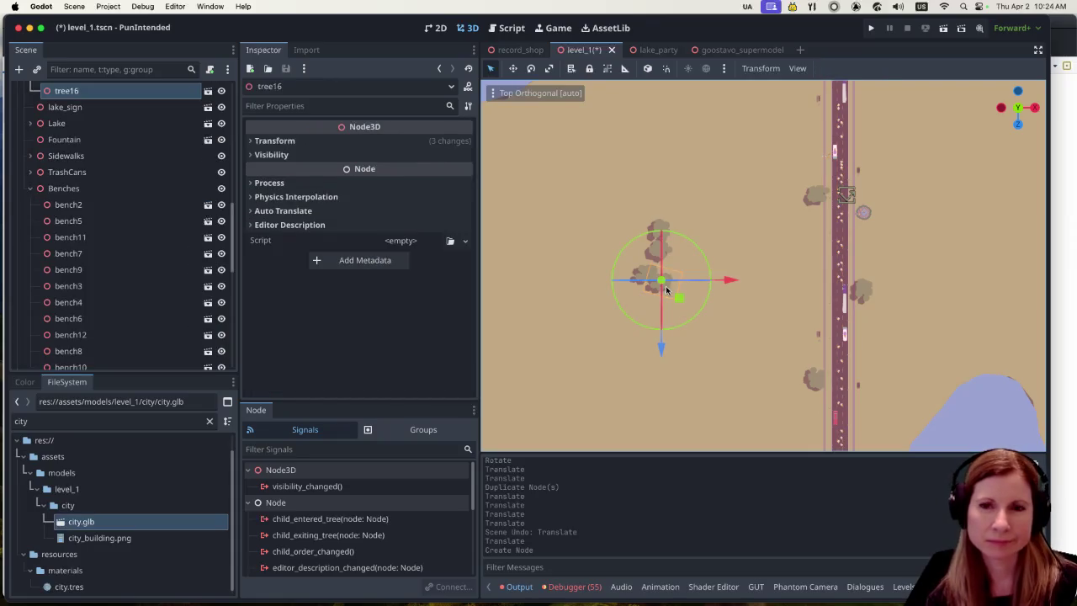
scroll(173, 328, down, 10)
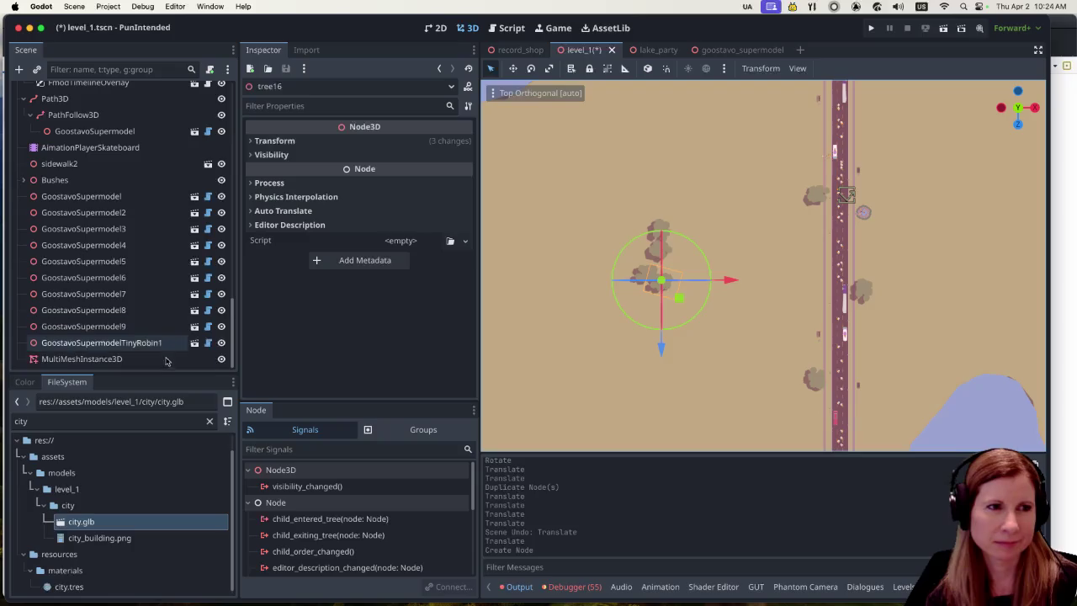
click(161, 359)
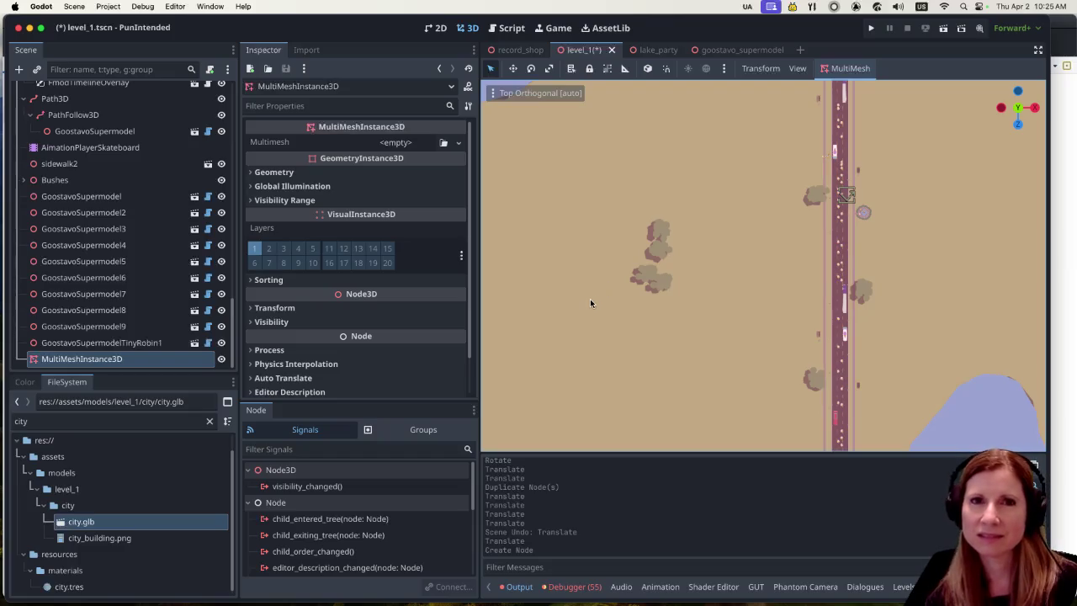
scroll(589, 307, up, 2)
scroll(588, 310, up, 2)
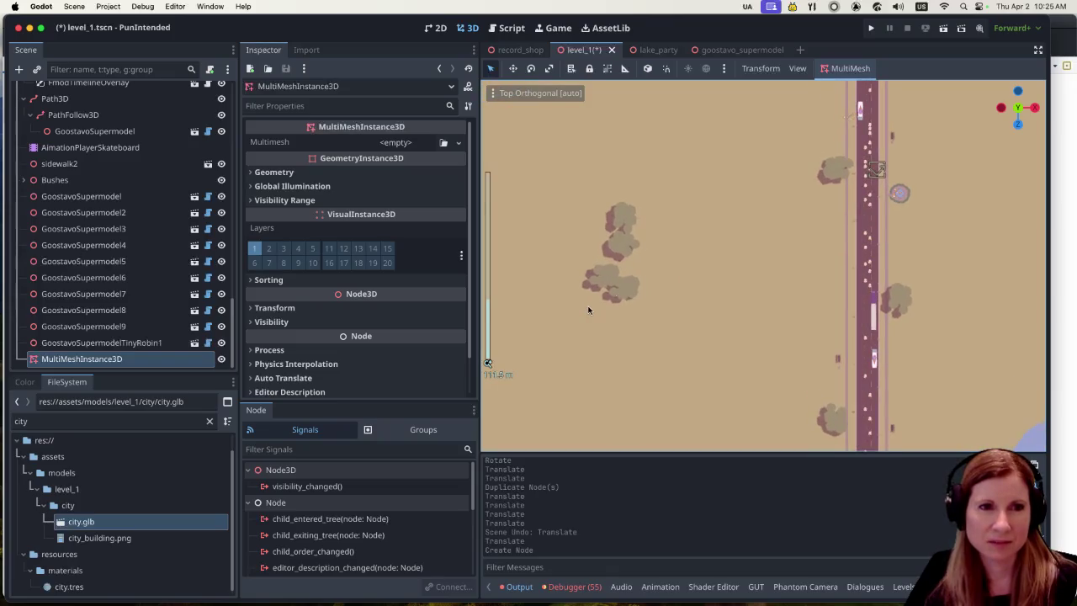
Reselect tree16 and scroll through the Scene dock hierarchy to review it.
click(608, 282)
scroll(180, 265, down, 3)
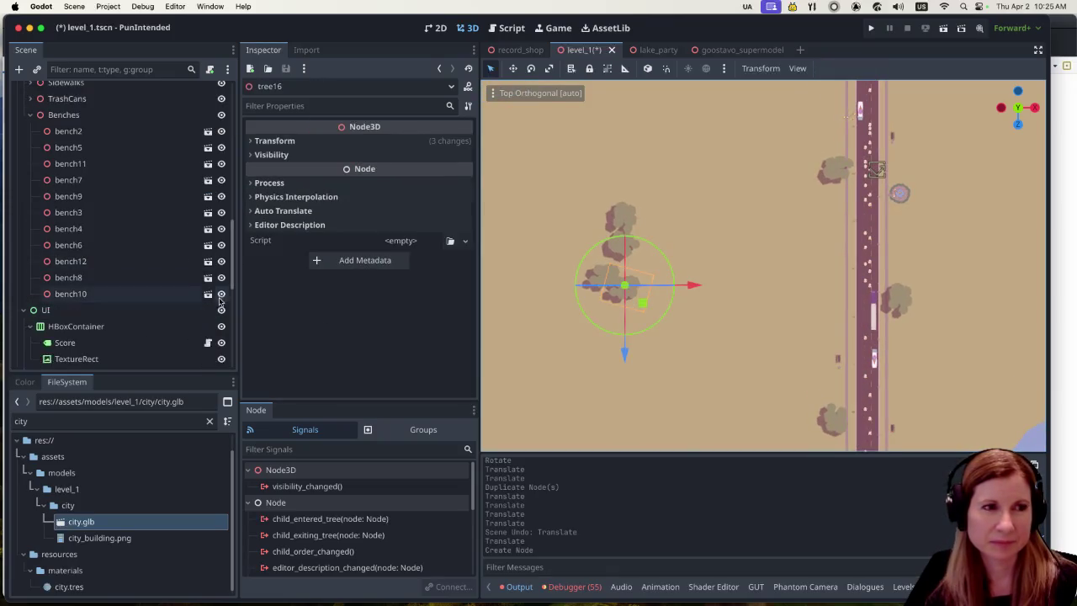
scroll(190, 268, up, 10)
scroll(190, 268, up, 2)
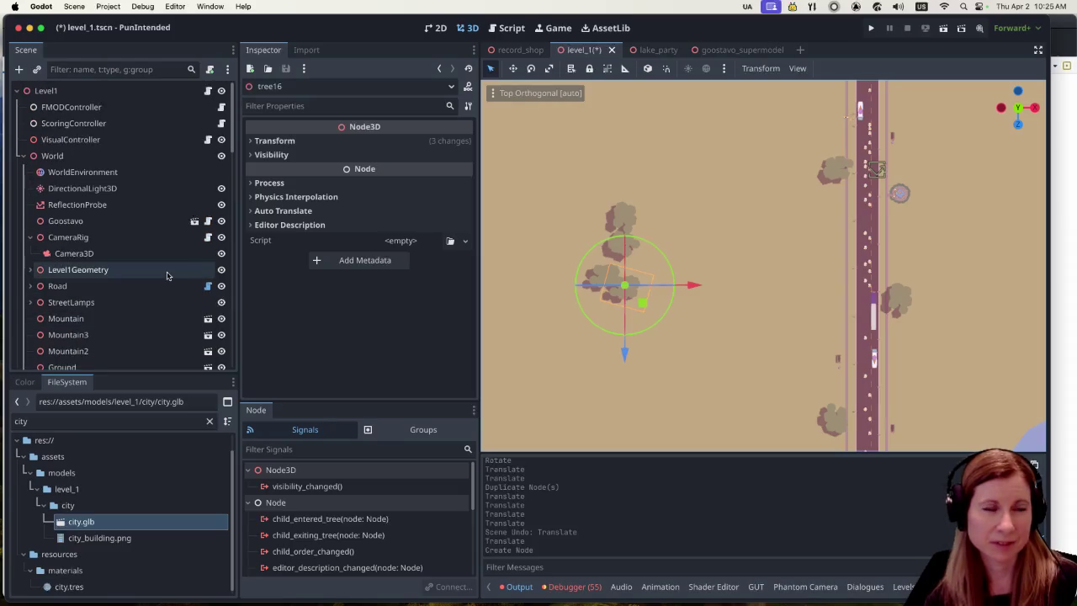
scroll(143, 265, down, 5)
scroll(127, 274, down, 4)
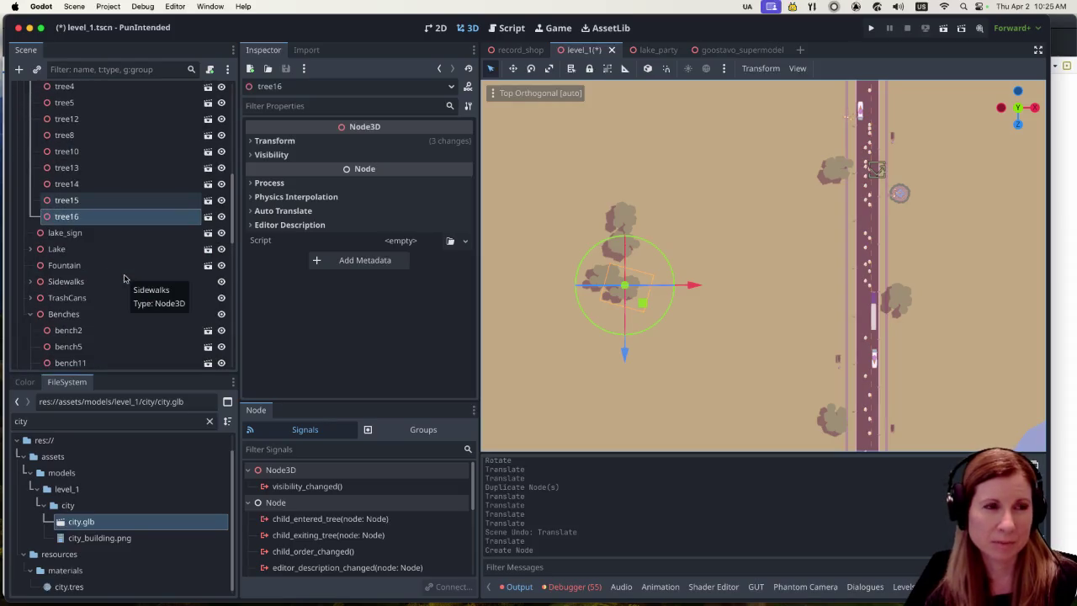
scroll(92, 253, up, 4)
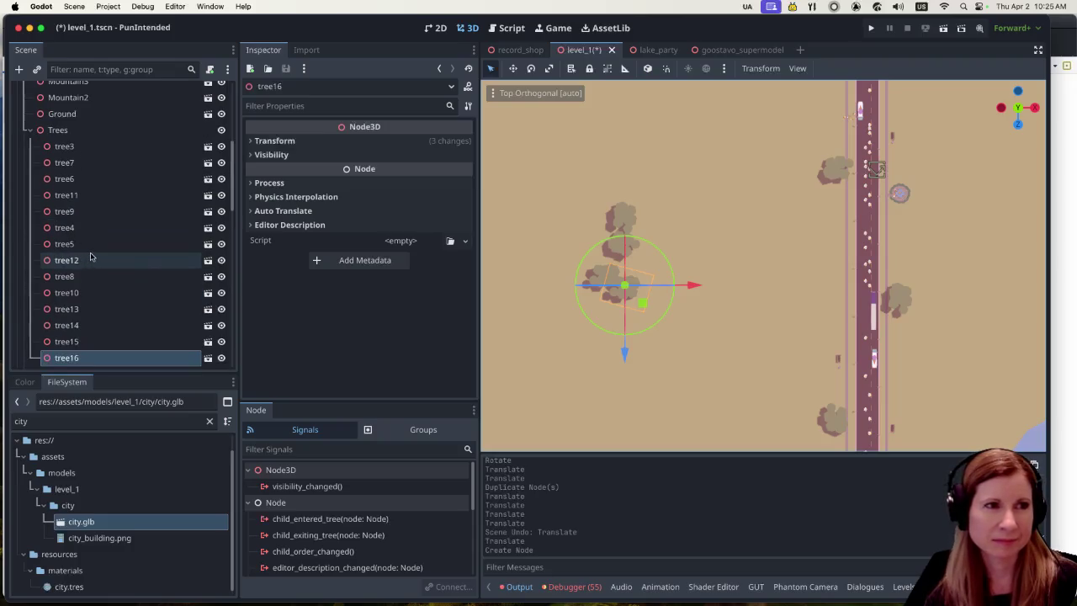
scroll(93, 245, down, 10)
scroll(98, 245, down, 5)
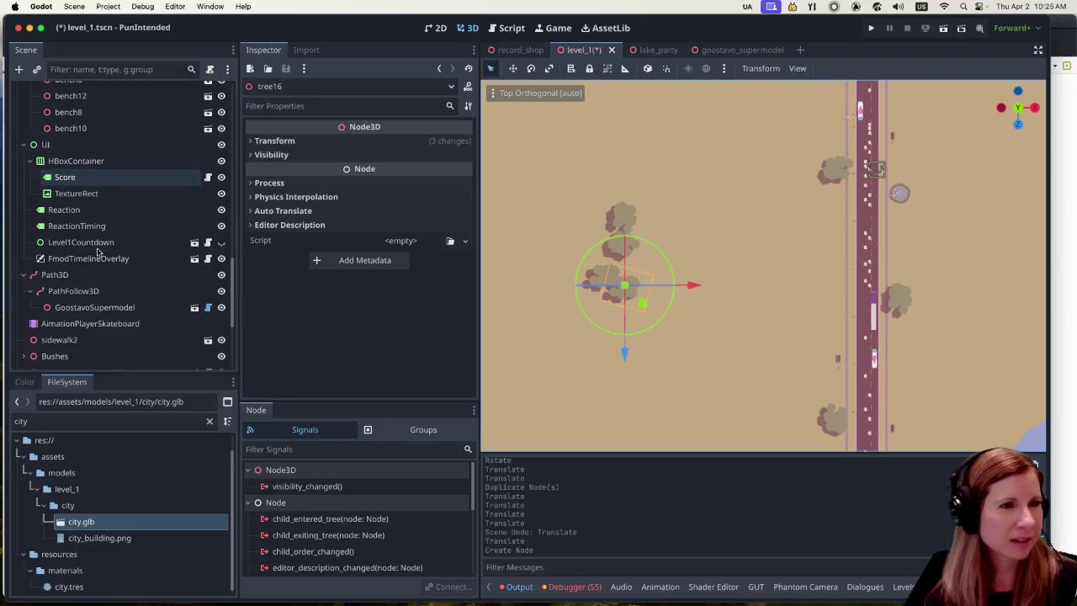
scroll(106, 257, down, 5)
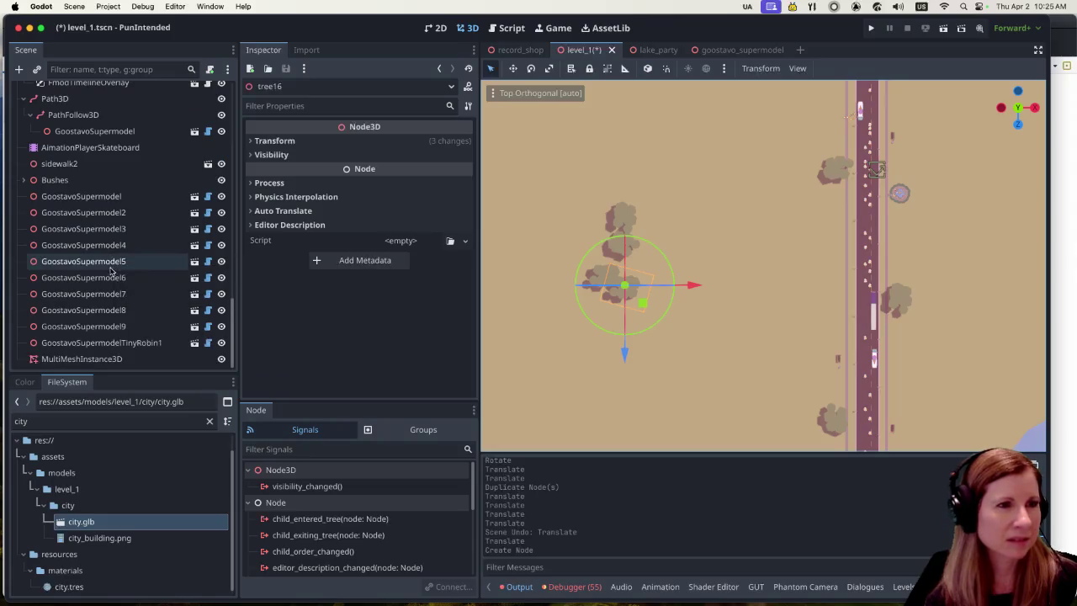
scroll(118, 270, up, 5)
scroll(125, 271, up, 5)
scroll(134, 272, up, 5)
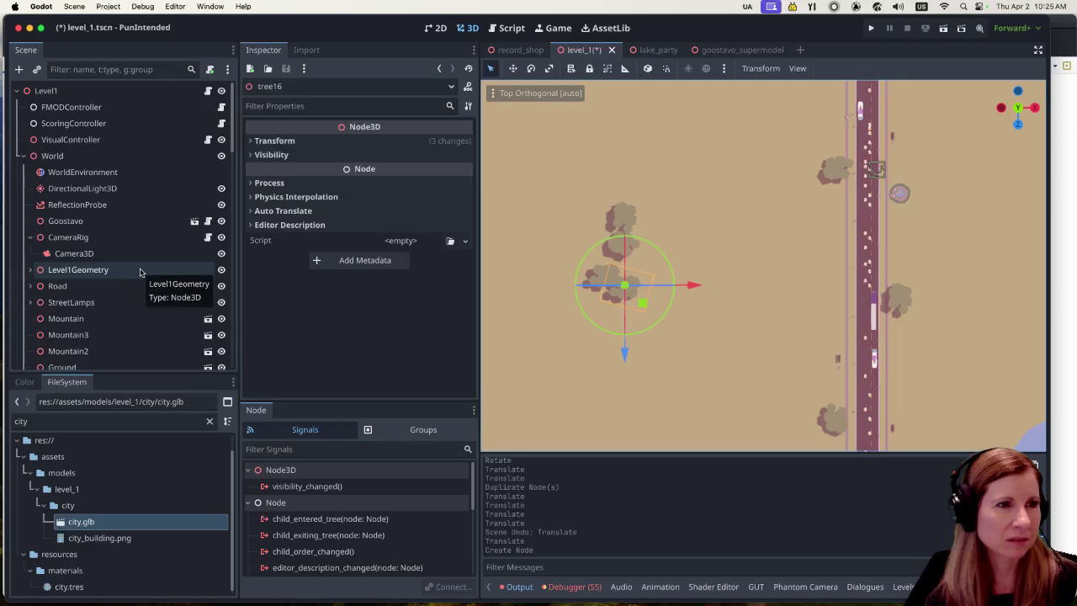
scroll(140, 272, down, 2)
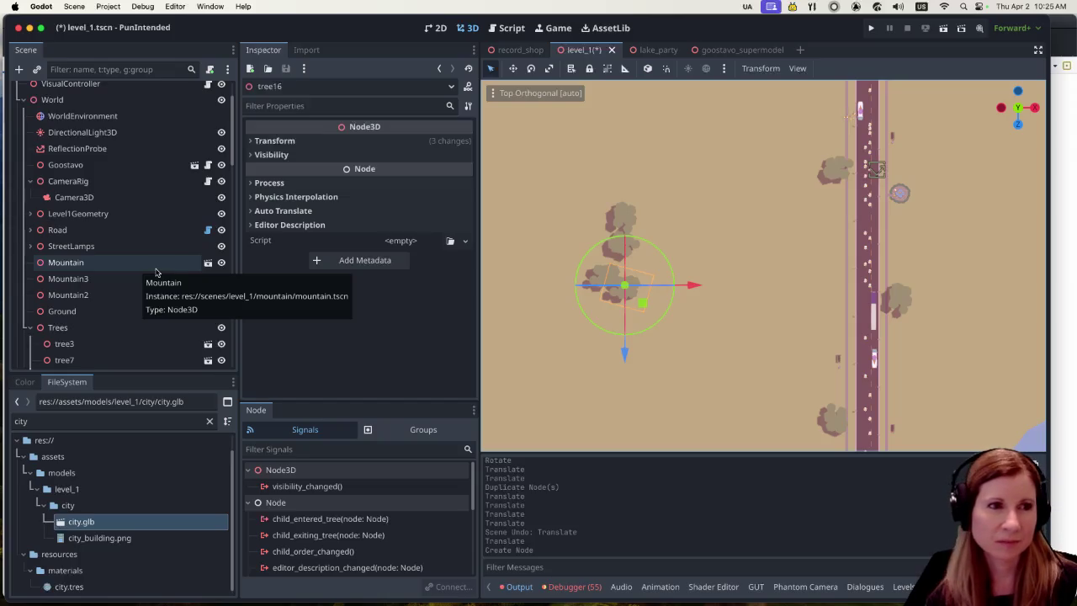
scroll(139, 271, down, 5)
scroll(139, 271, down, 5)
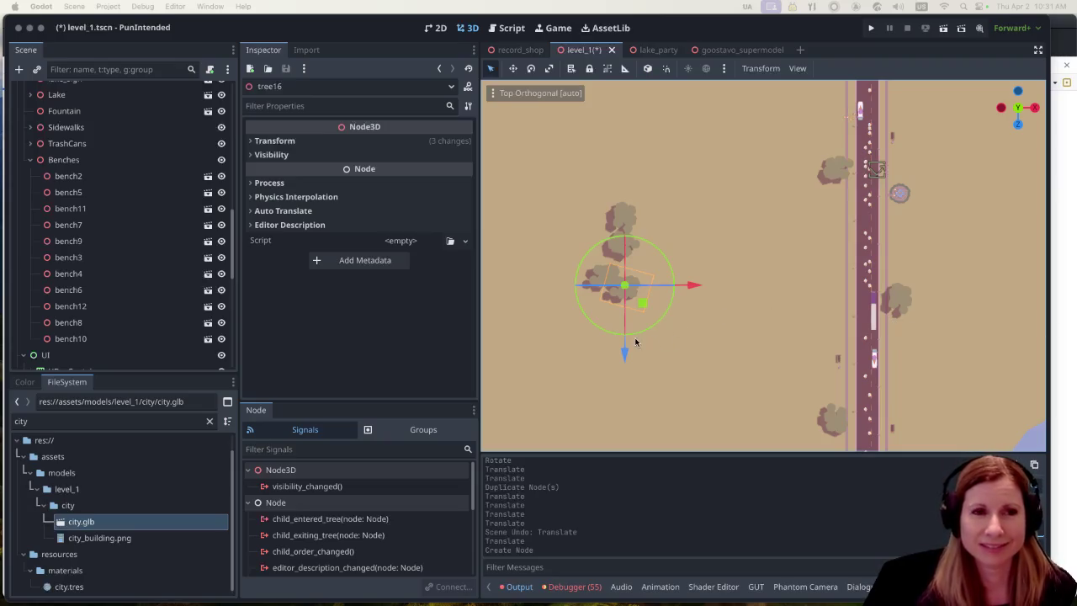
Return the viewport to top view and select MultiMeshInstance3D to view its empty Multimesh.
scroll(562, 319, up, 1)
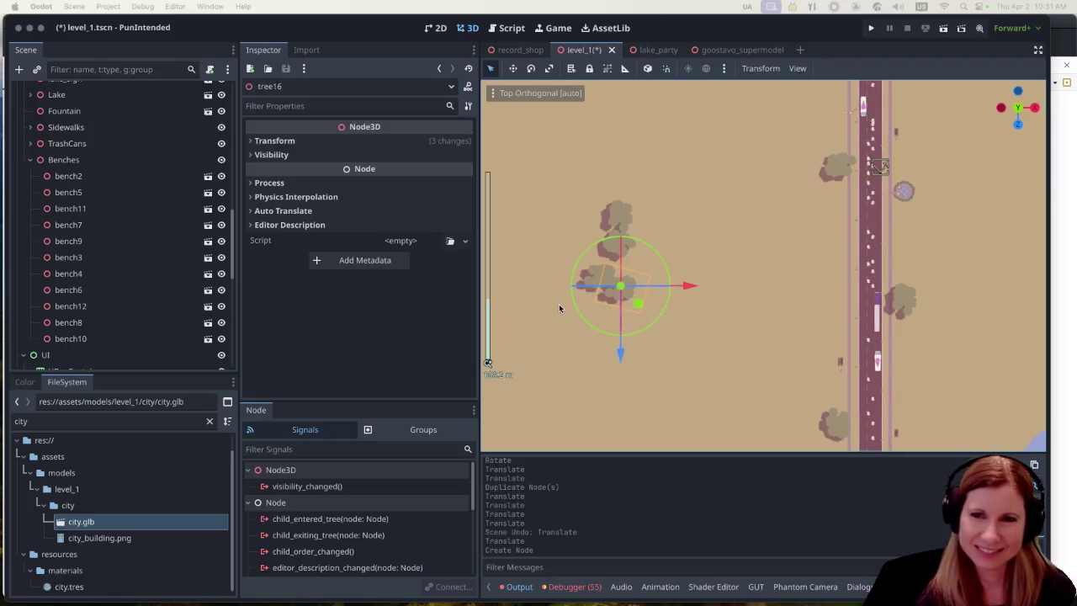
scroll(558, 303, up, 3)
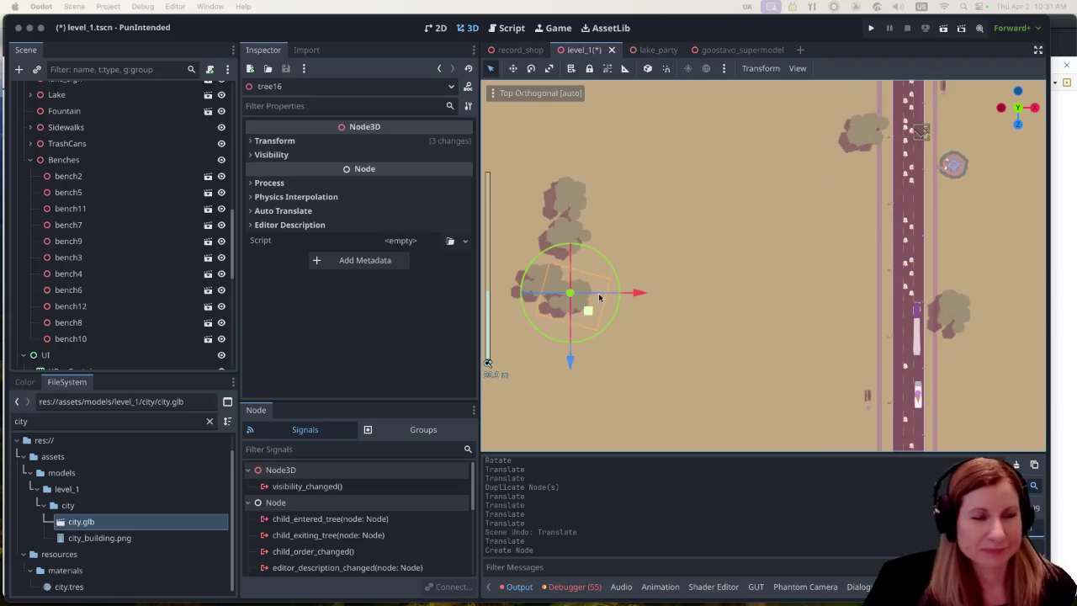
scroll(727, 284, down, 5)
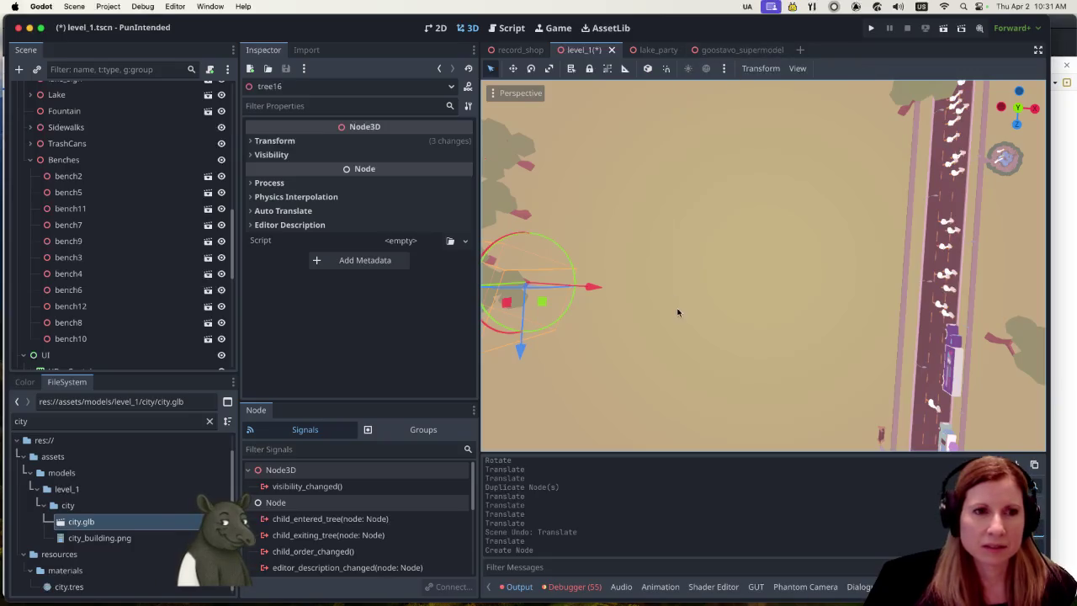
mouse_move(678, 310)
mouse_down()
mouse_move(760, 266)
mouse_move(869, 272)
mouse_up()
key(KP_7)
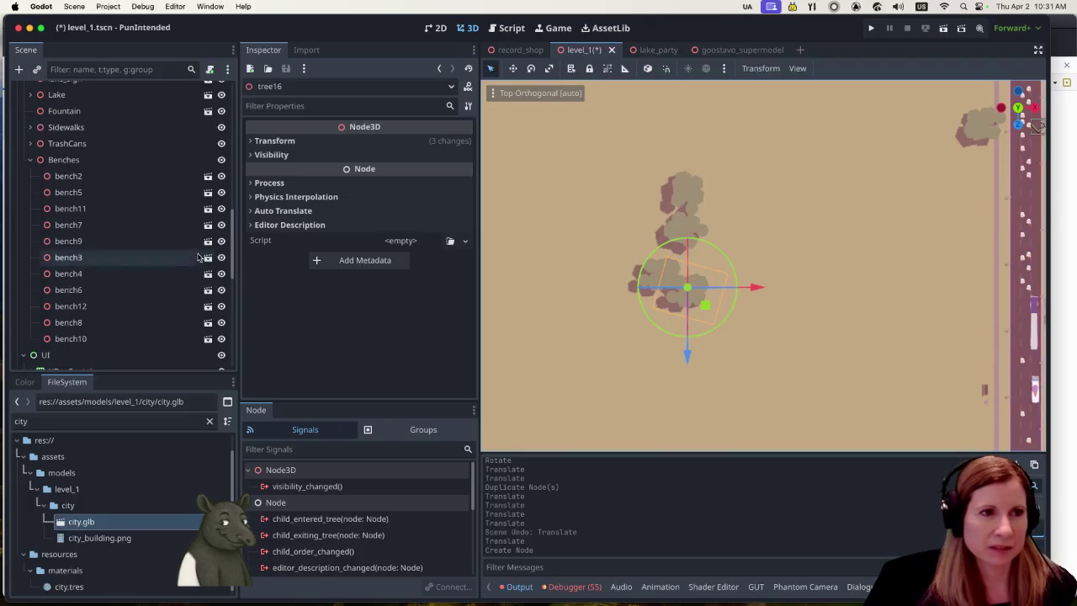
scroll(215, 329, down, 5)
click(135, 362)
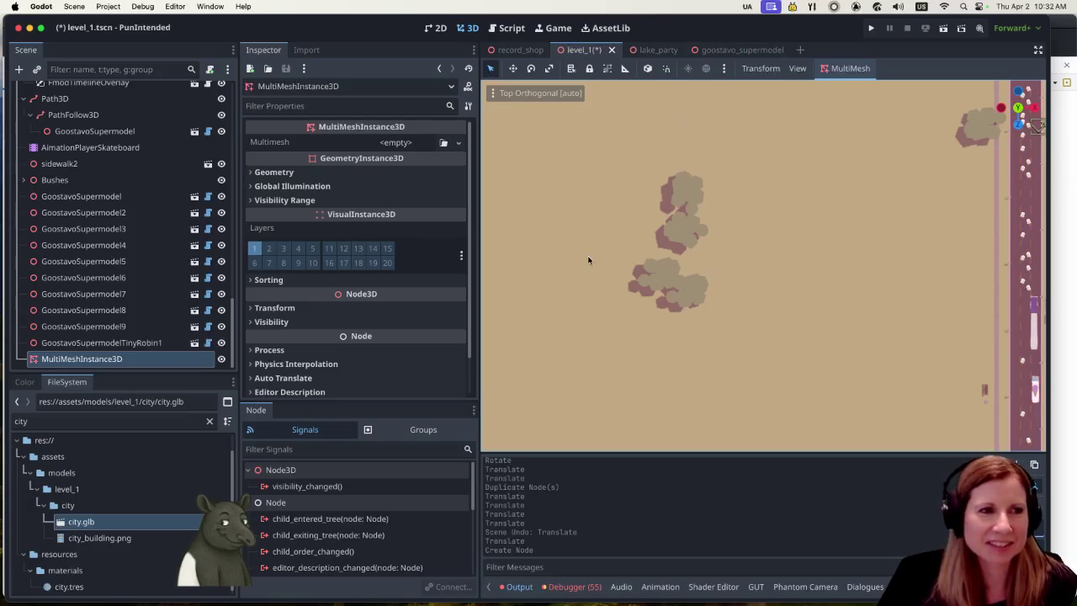
Duplicate tree16 as tree17, move it beside the original and rotate it about 55 degrees.
click(697, 288)
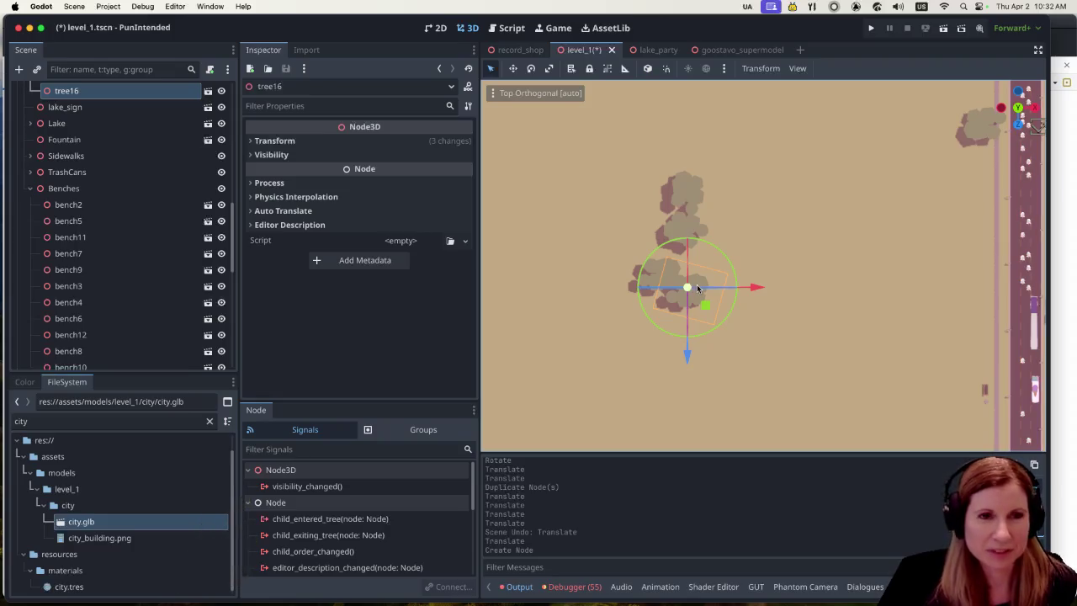
key(ctrl+d)
drag(688, 354, 691, 402)
drag(751, 334, 772, 334)
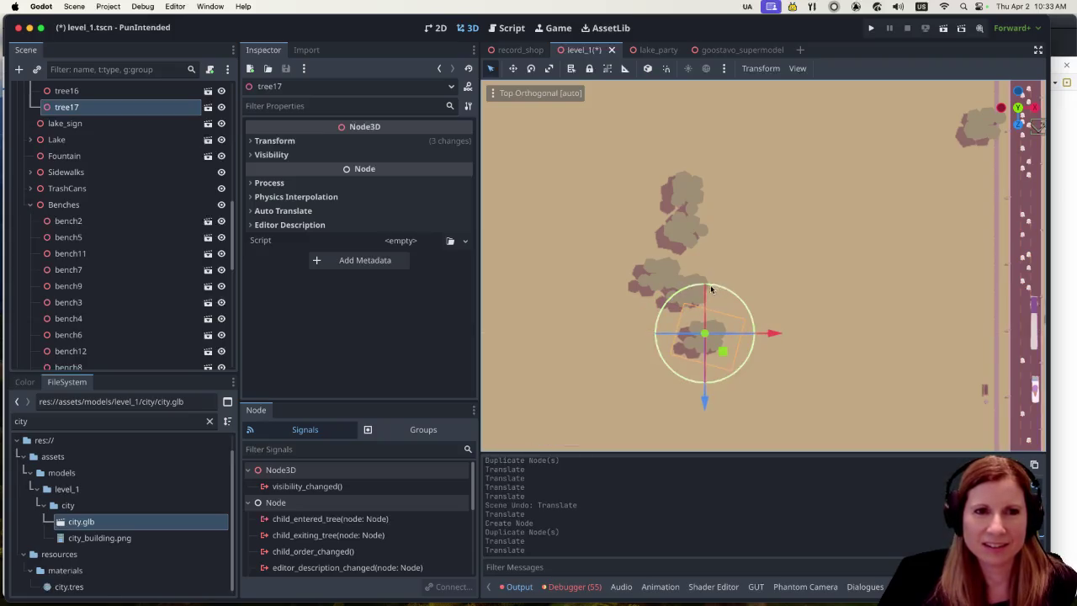
drag(707, 404, 699, 313)
mouse_move(656, 244)
mouse_down()
mouse_move(653, 311)
mouse_move(736, 310)
mouse_up()
mouse_move(868, 382)
mouse_down()
mouse_move(836, 278)
mouse_move(752, 256)
mouse_move(746, 277)
mouse_move(698, 250)
mouse_move(747, 276)
mouse_move(825, 350)
mouse_up()
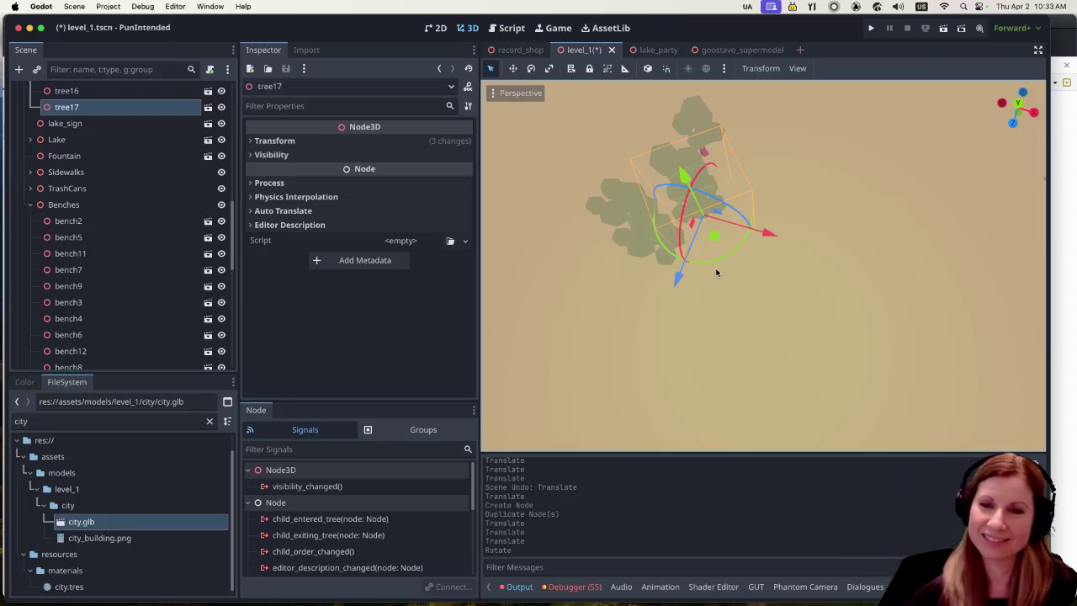
click(734, 322)
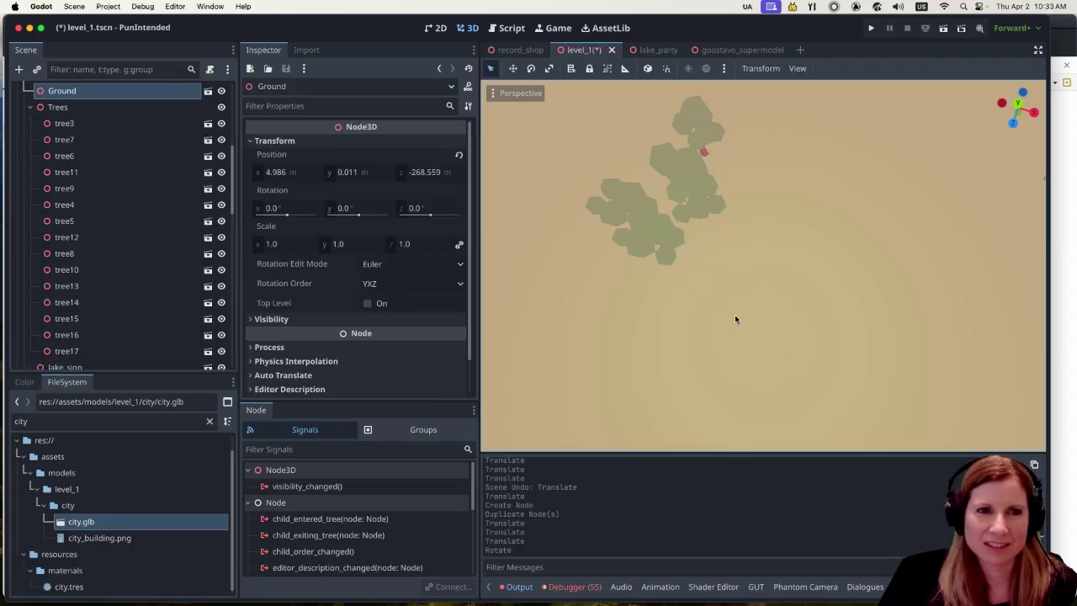
Save the scene and run the game, starting the Goose Bumps album level.
scroll(734, 315, down, 3)
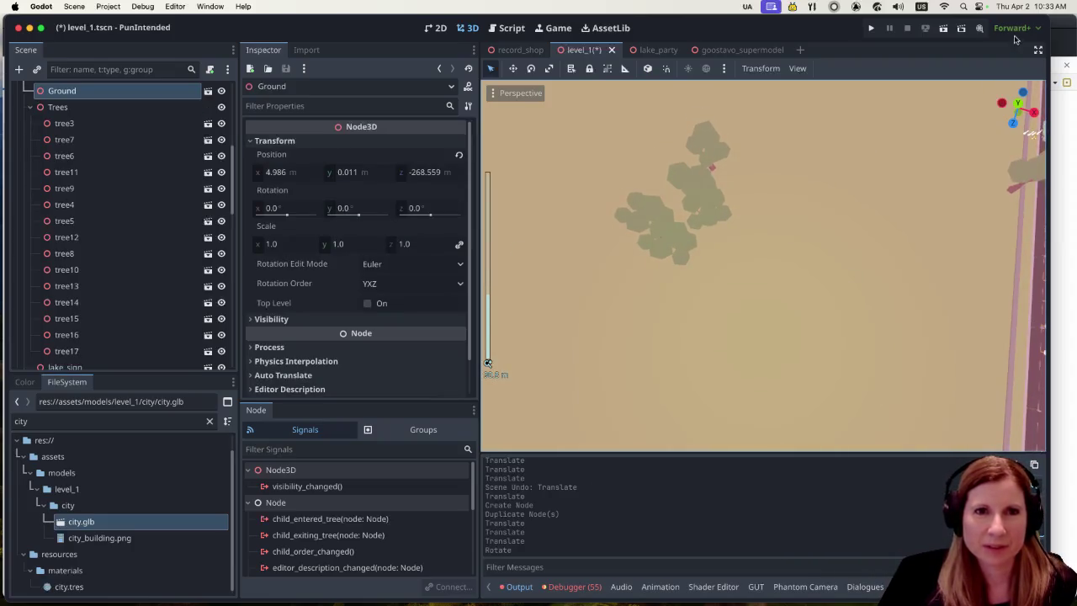
click(872, 29)
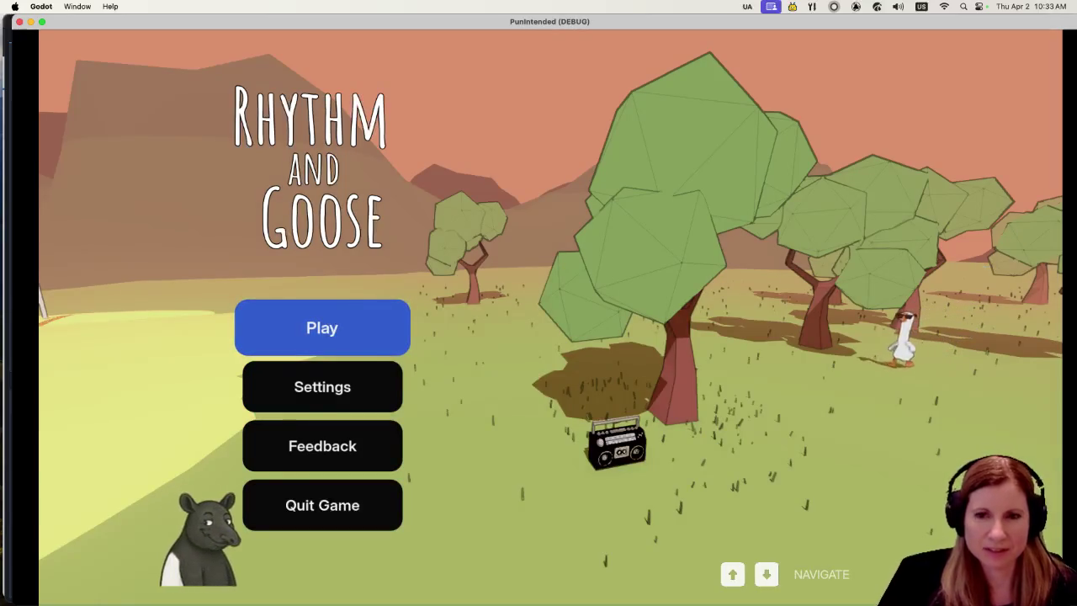
key(Return)
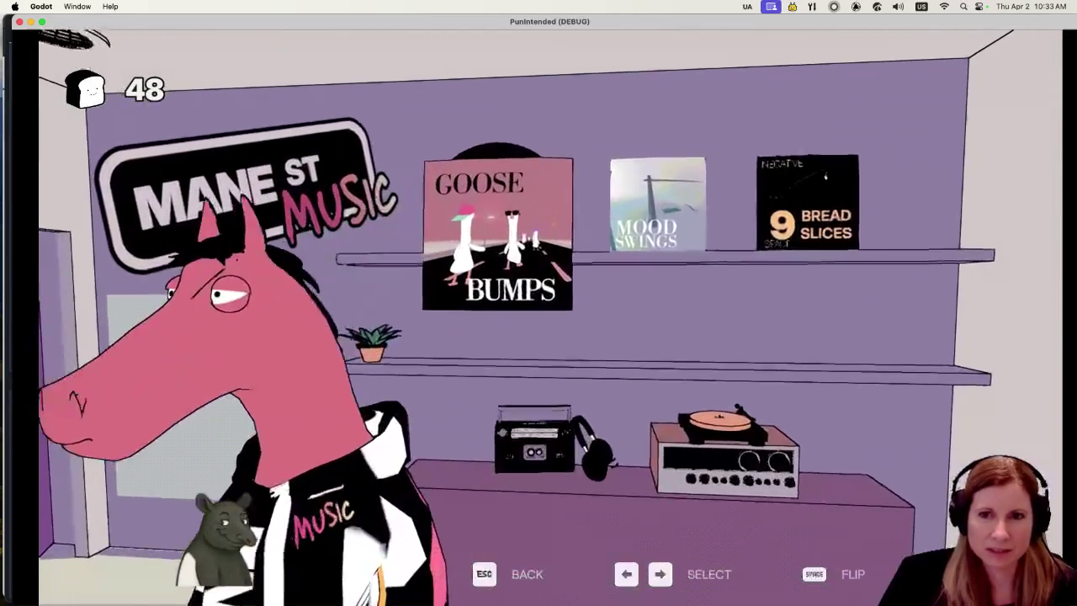
key(Return)
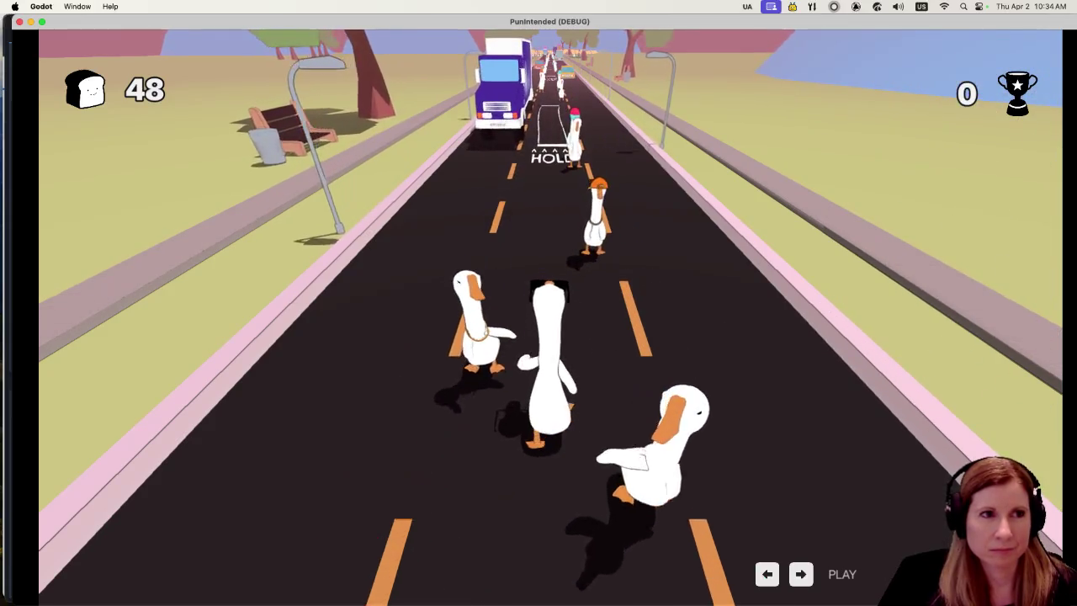
Pause the game with Esc and stop it to return to the editor.
key(Escape)
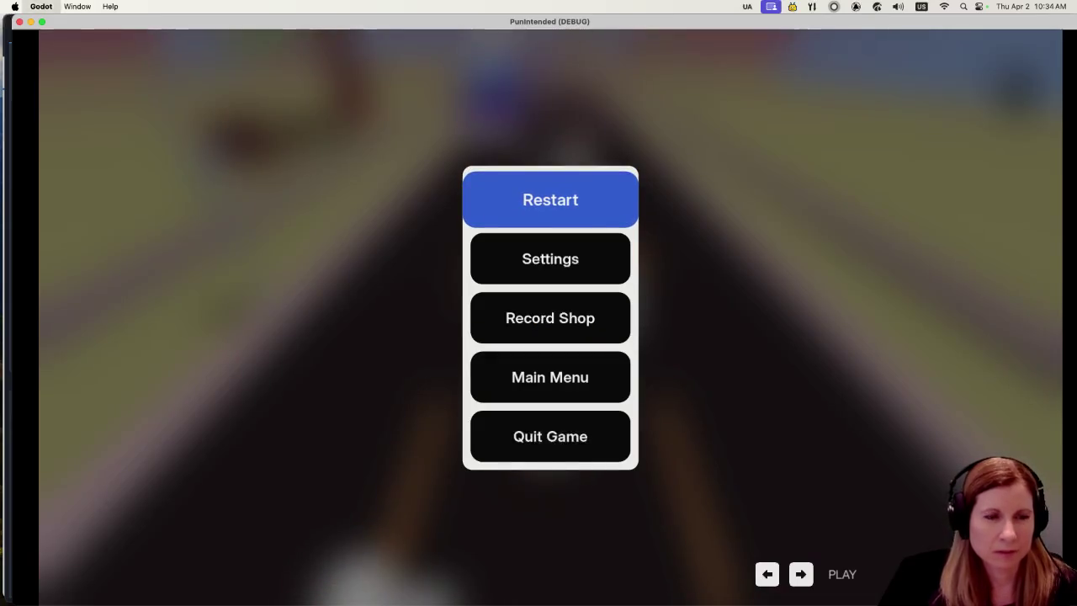
key(super+q)
scroll(739, 232, down, 10)
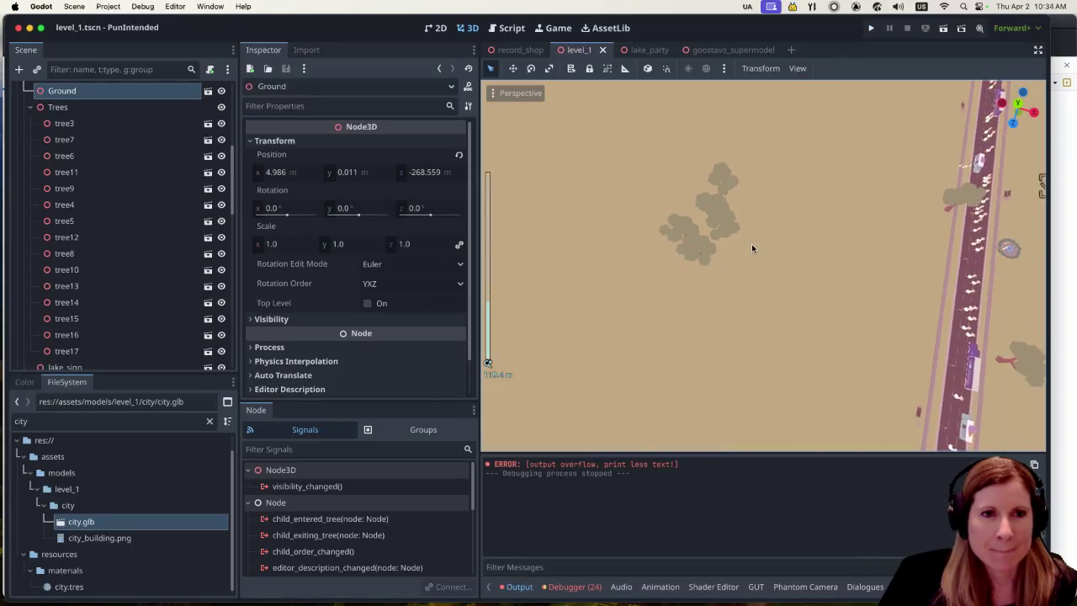
Select tree10 through tree17, try moving them, and undo both trial moves.
scroll(885, 397, left, 5)
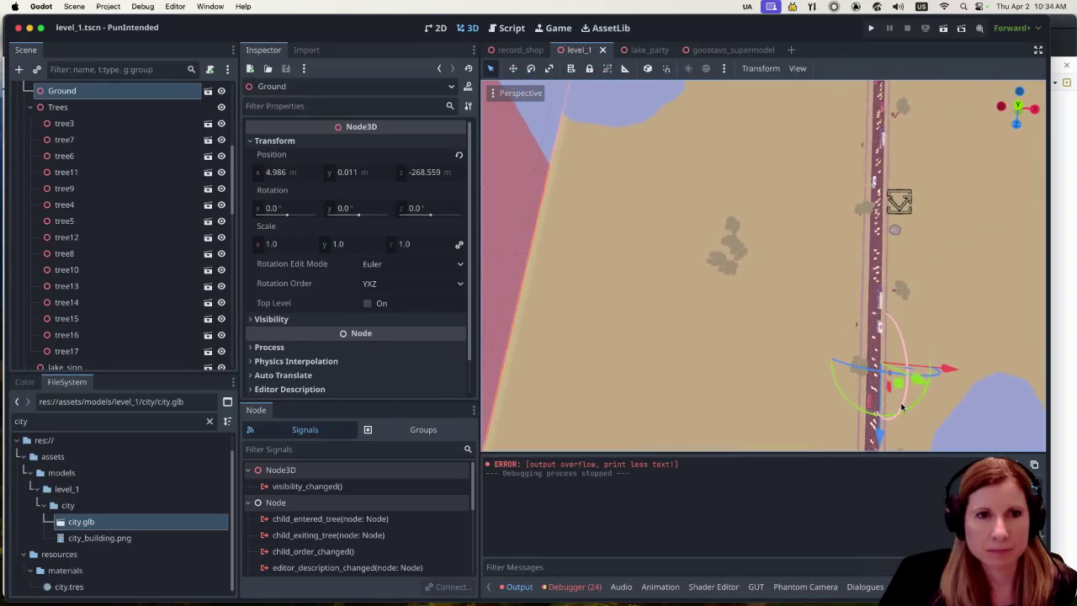
scroll(132, 315, down, 3)
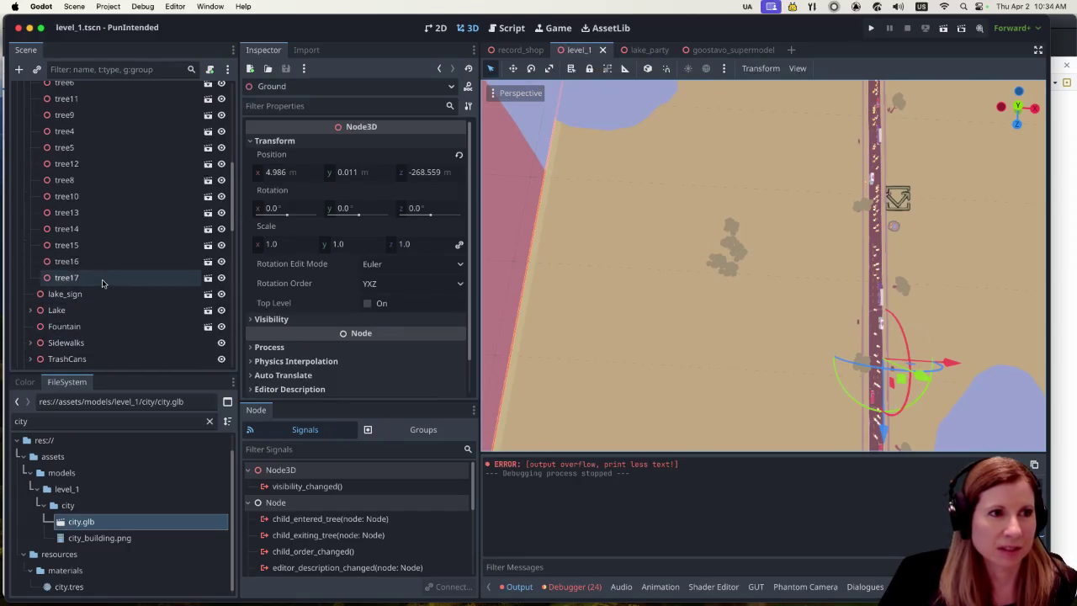
click(106, 278)
shift+click(117, 194)
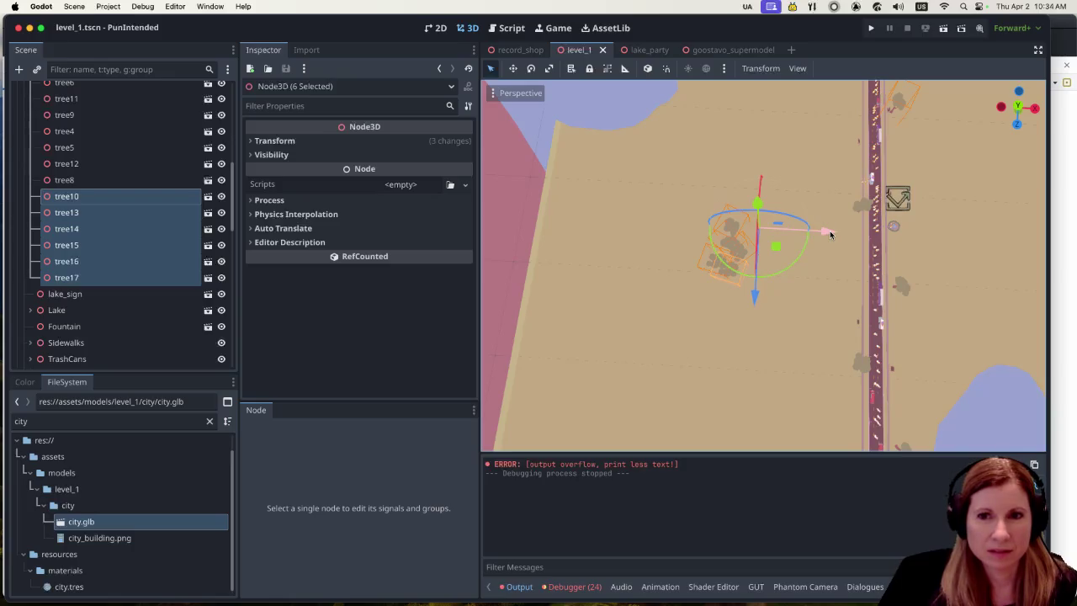
mouse_move(830, 235)
mouse_down()
mouse_move(755, 239)
mouse_move(757, 229)
mouse_up()
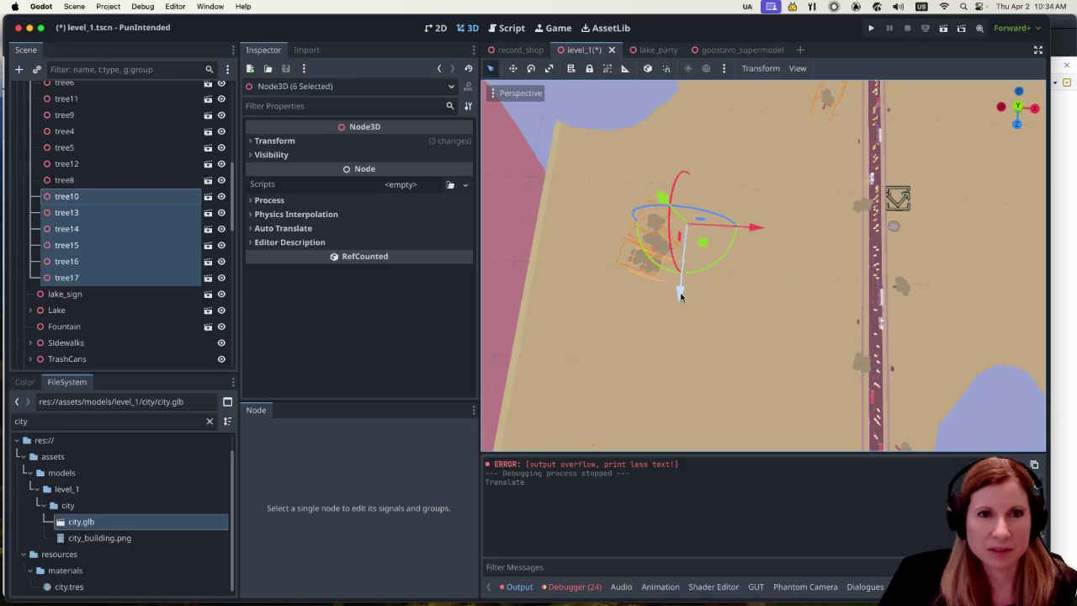
drag(678, 291, 676, 307)
key(super+z)
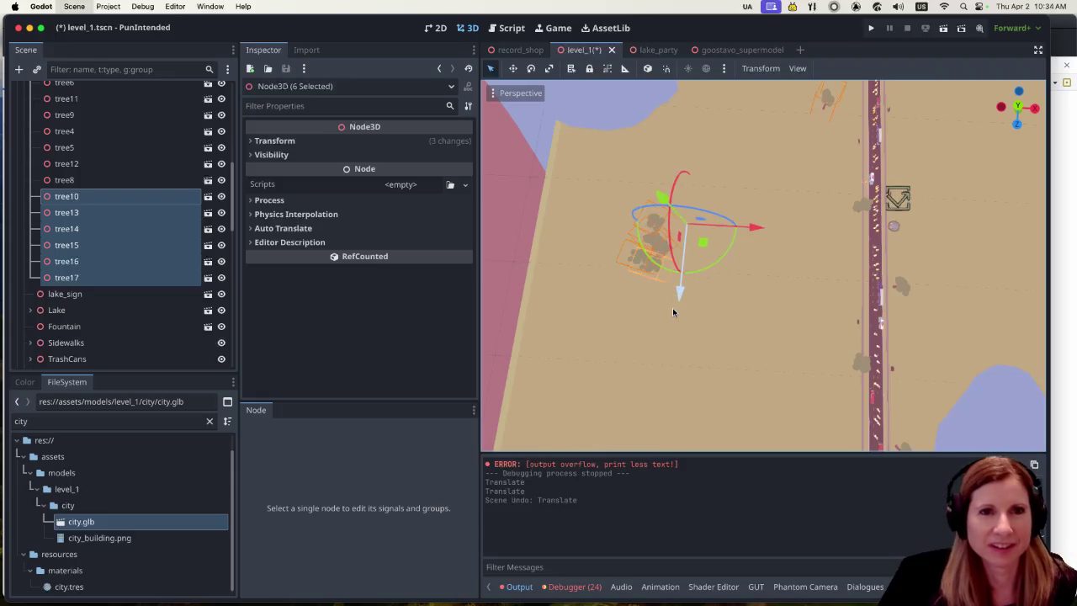
key(super+z)
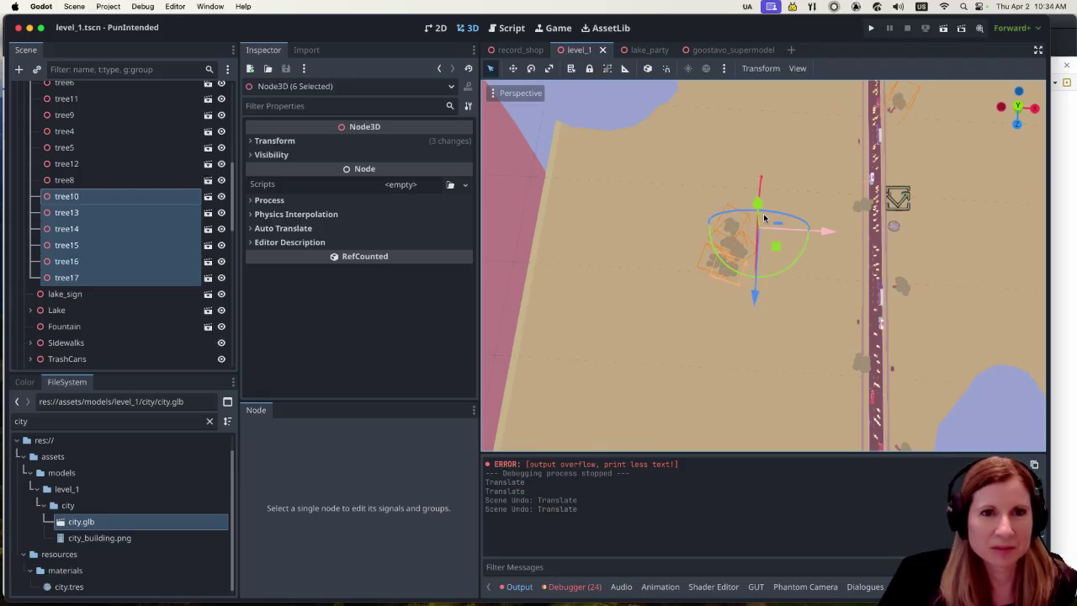
Drop tree10 from the selection and drag tree13–tree17 left, away from the road.
super+click(88, 195)
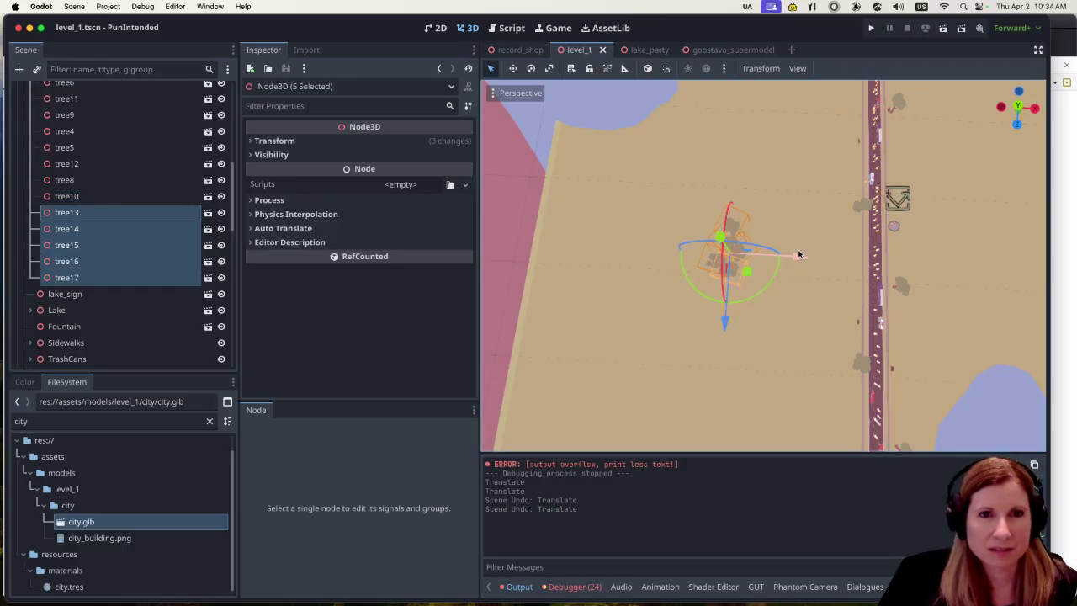
mouse_move(796, 257)
mouse_down()
mouse_move(739, 261)
mouse_move(701, 333)
mouse_move(653, 369)
mouse_move(658, 384)
mouse_up()
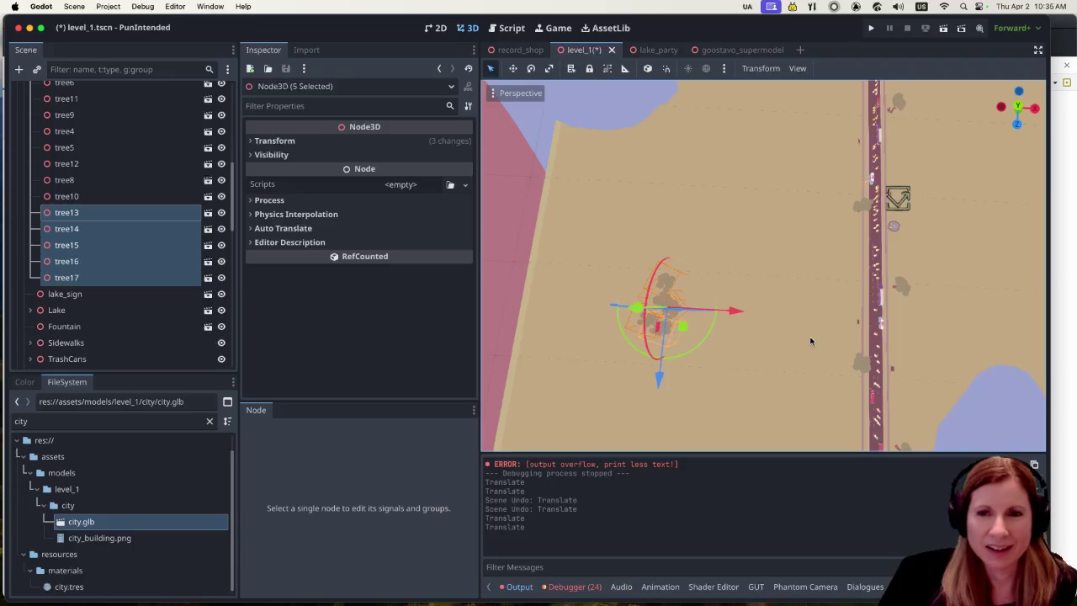
mouse_move(750, 367)
mouse_down()
mouse_move(774, 354)
mouse_move(786, 308)
mouse_move(763, 293)
mouse_up()
scroll(690, 329, up, 3)
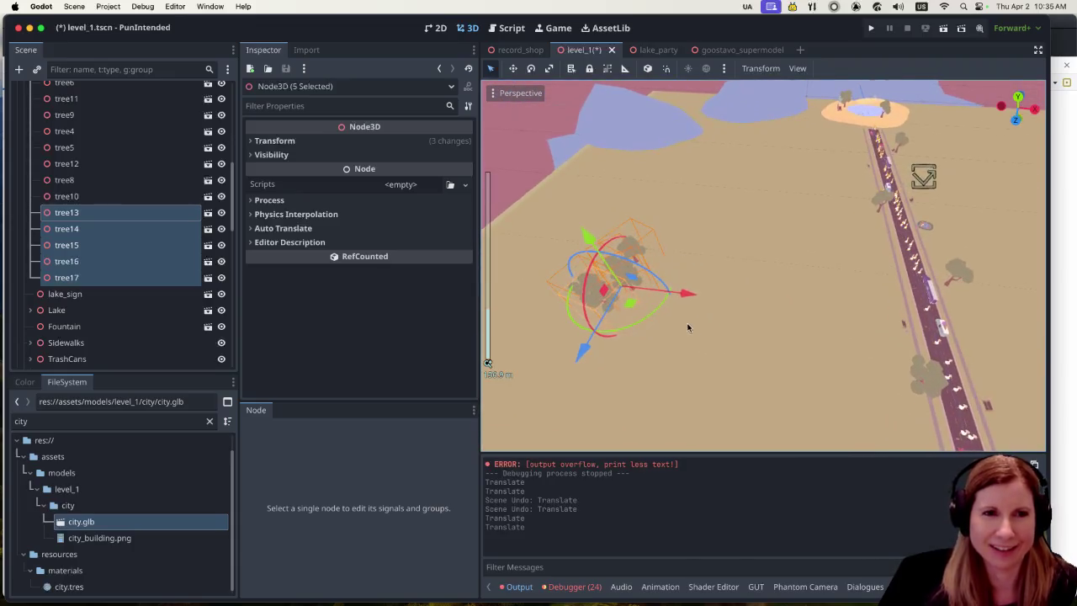
scroll(686, 329, down, 4)
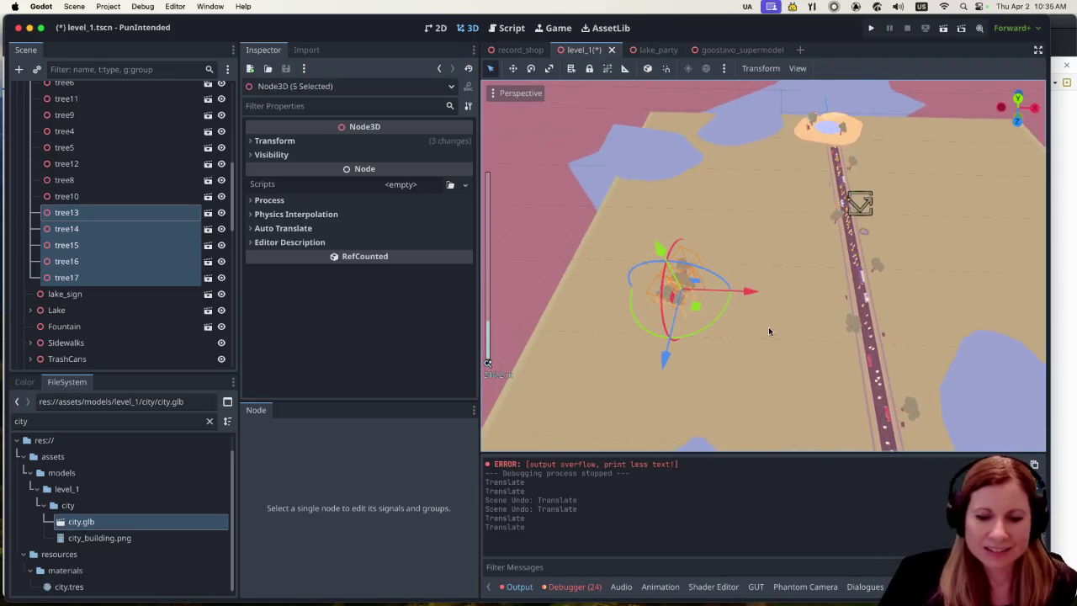
key(KP_7)
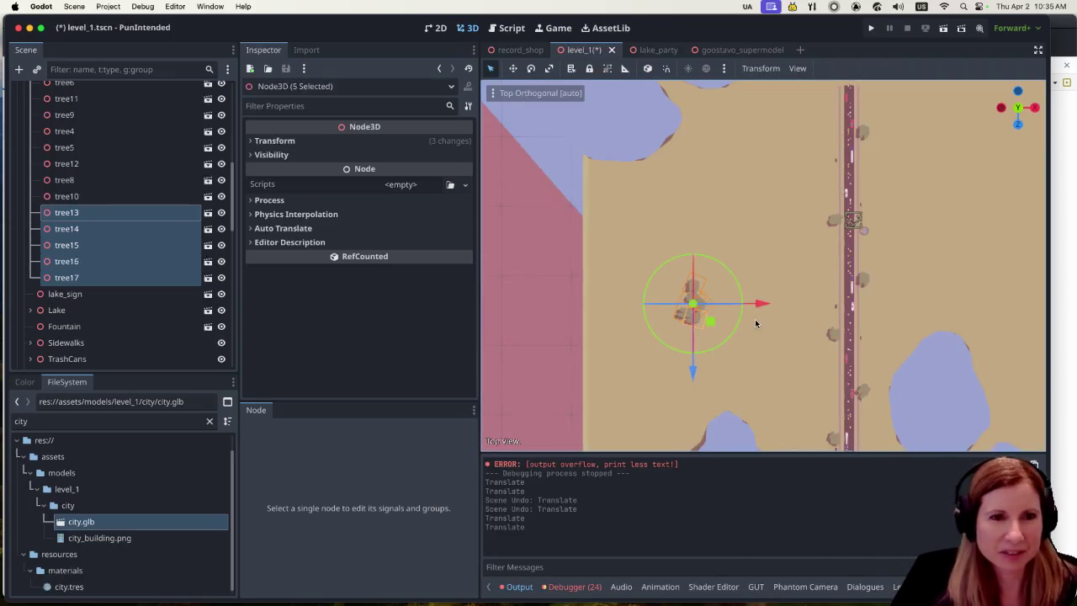
scroll(716, 328, up, 3)
scroll(673, 353, up, 2)
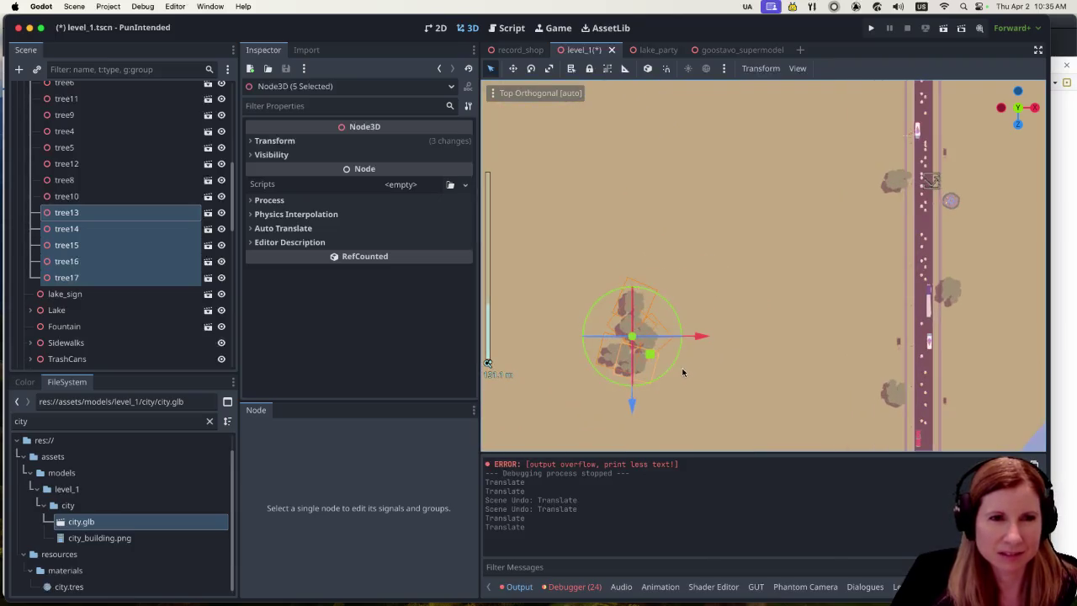
mouse_move(685, 373)
mouse_down()
mouse_move(802, 252)
mouse_move(892, 210)
mouse_up()
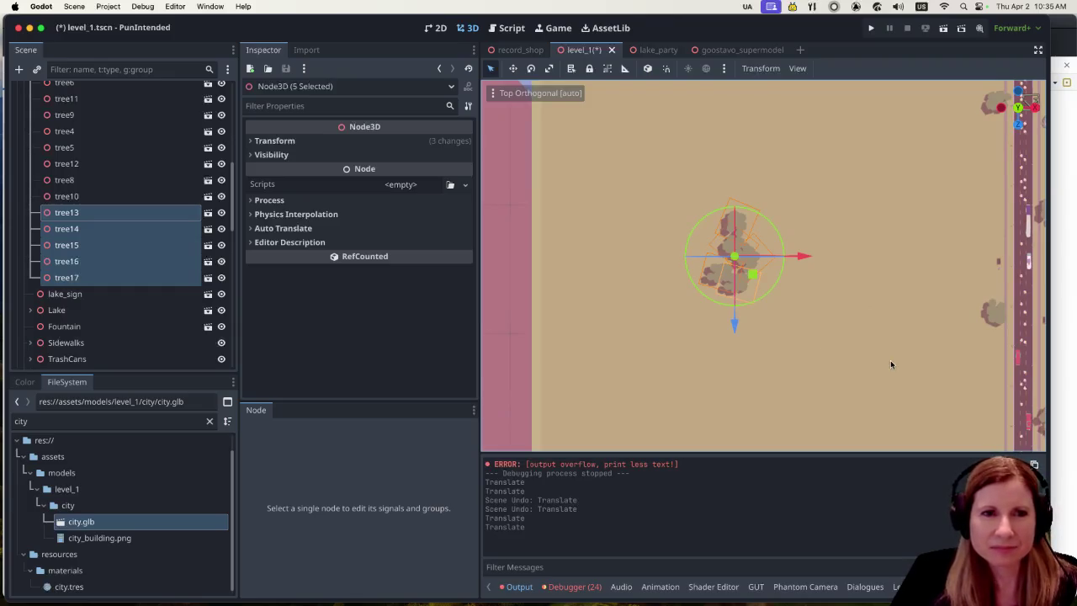
key(KP_5)
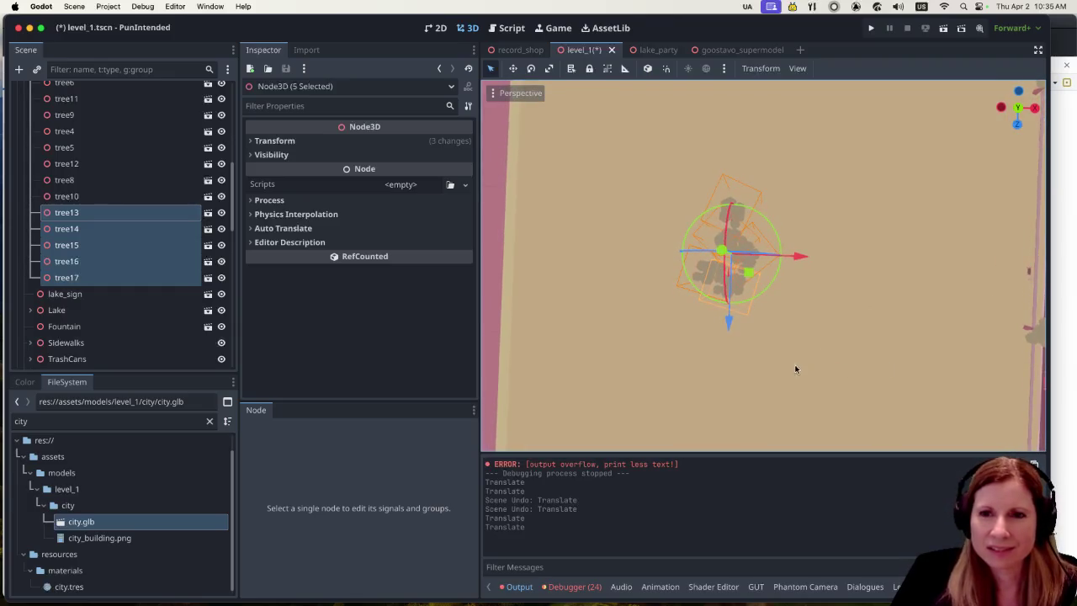
scroll(777, 363, up, 2)
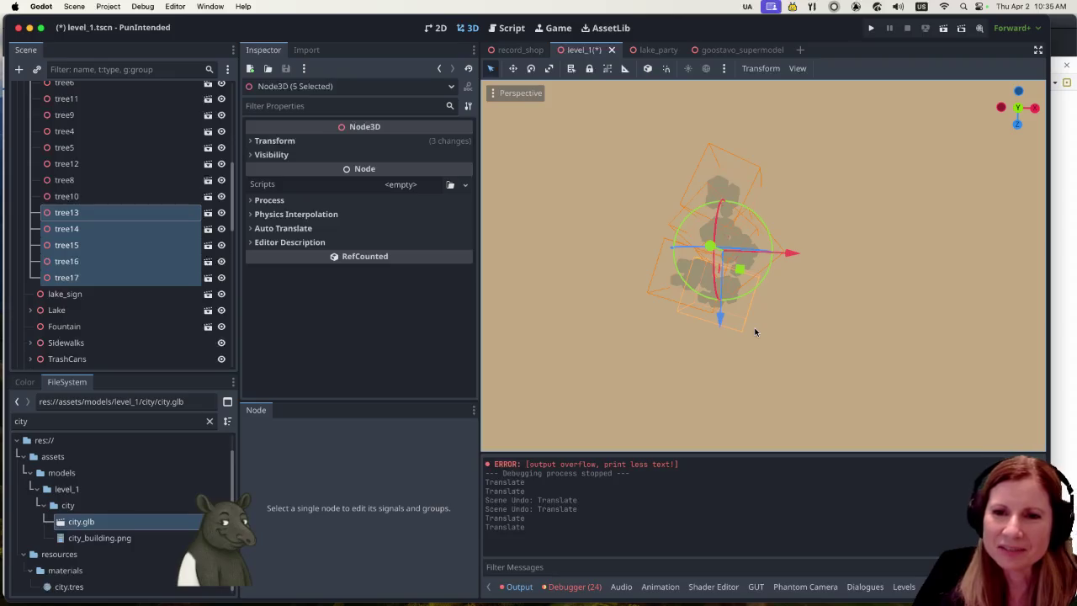
scroll(720, 336, up, 3)
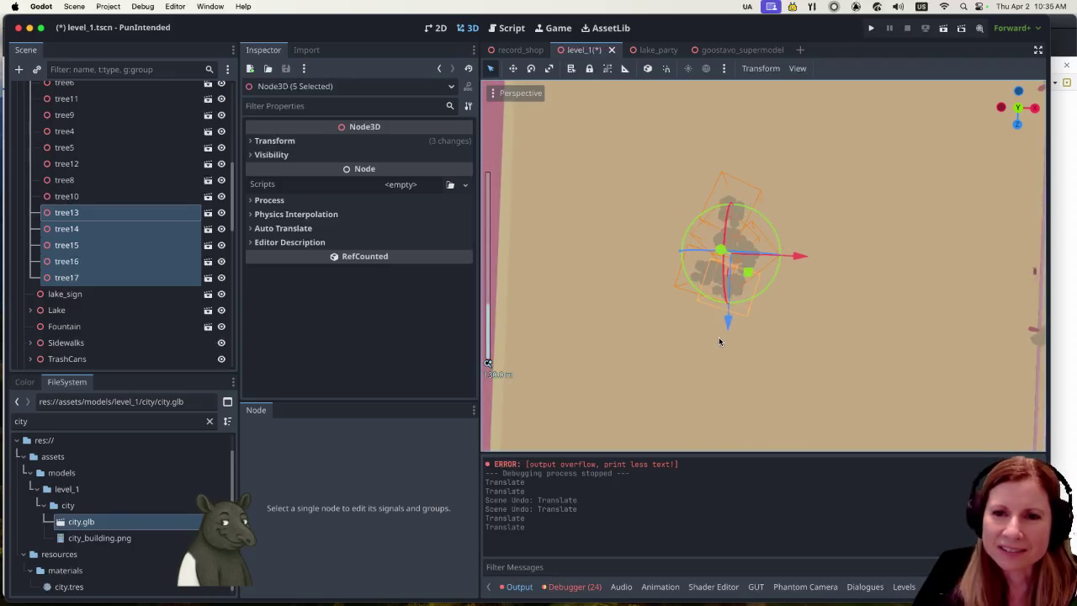
scroll(715, 341, up, 2)
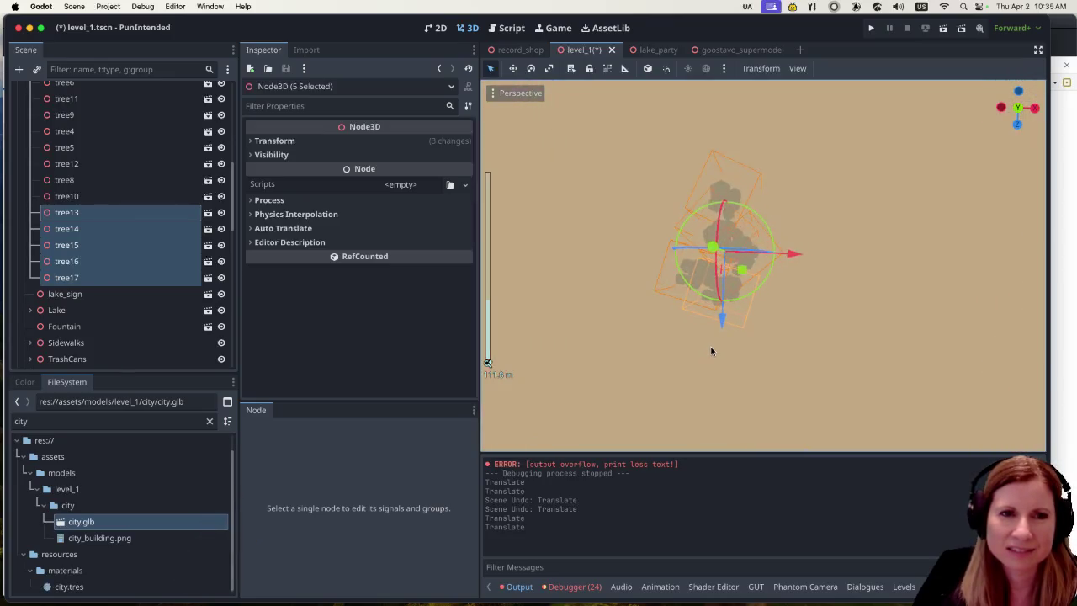
click(837, 313)
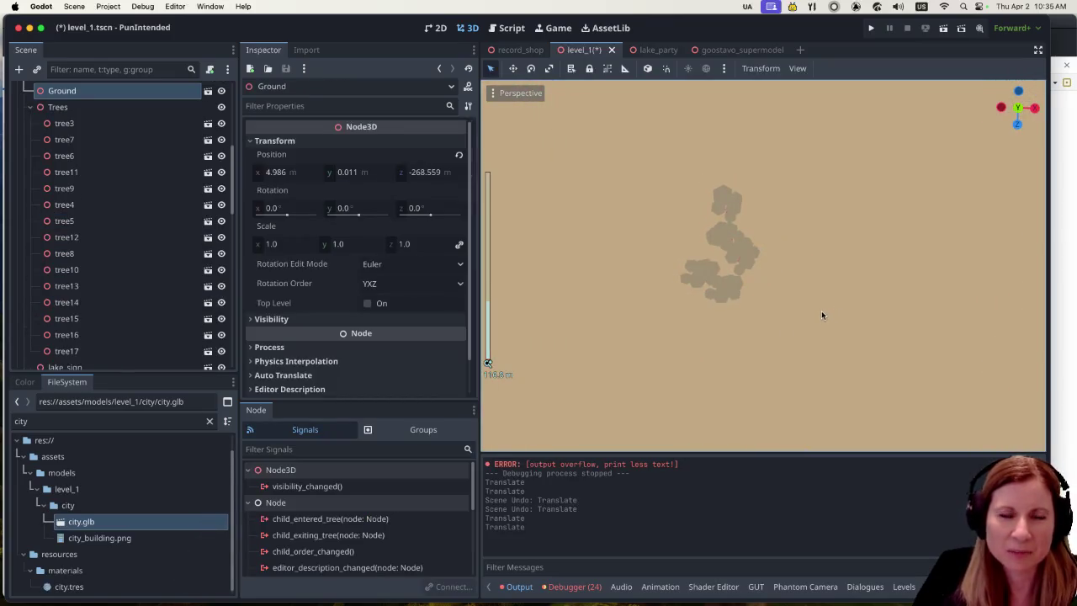
Shift-select tree13 through tree17 together in the Scene dock.
scroll(822, 313, down, 3)
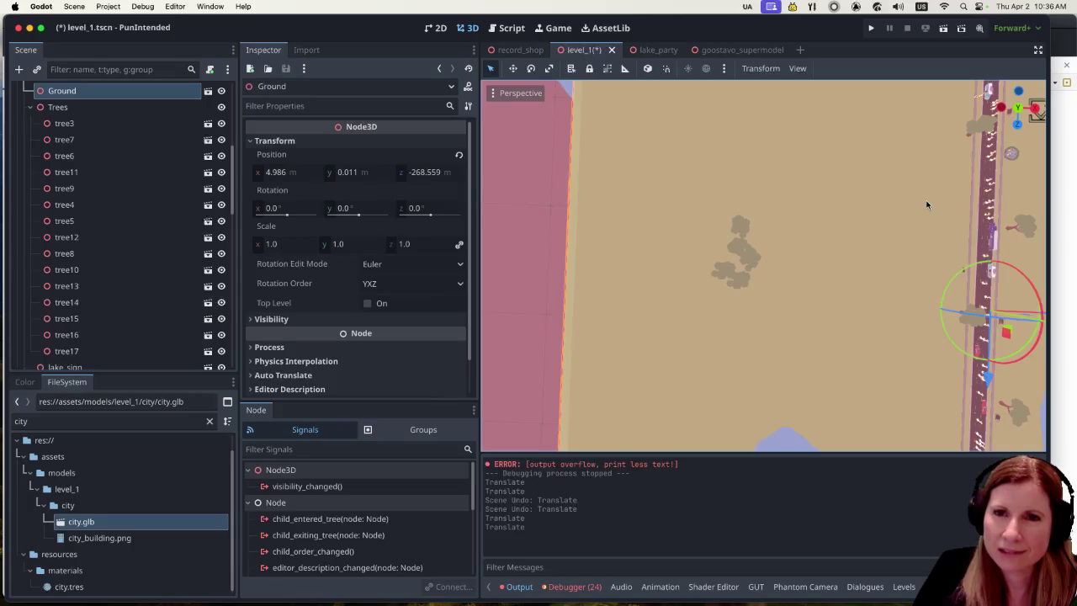
scroll(158, 312, down, 1)
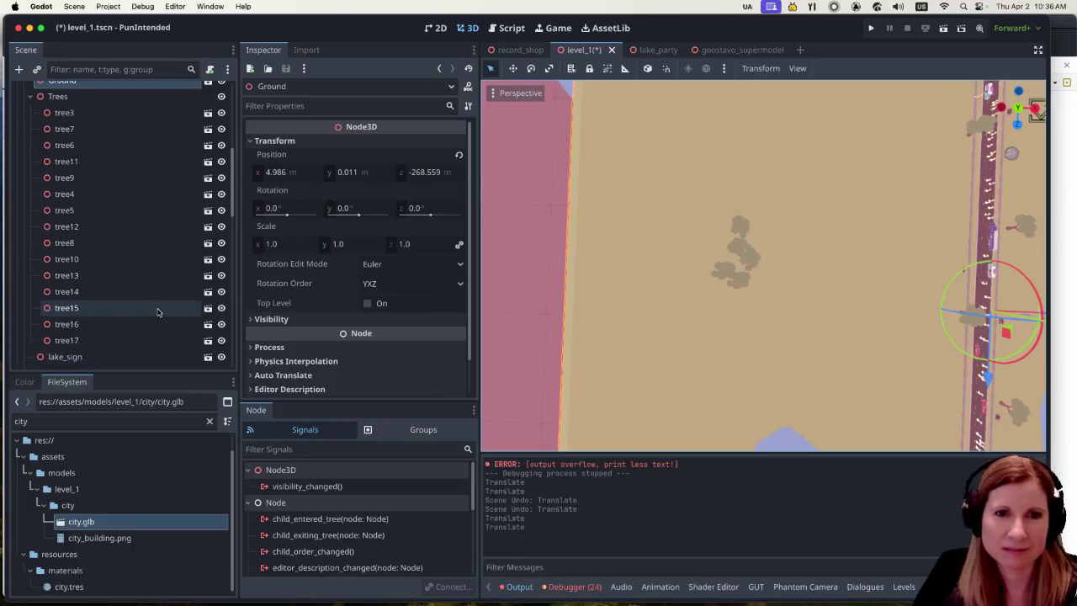
click(118, 341)
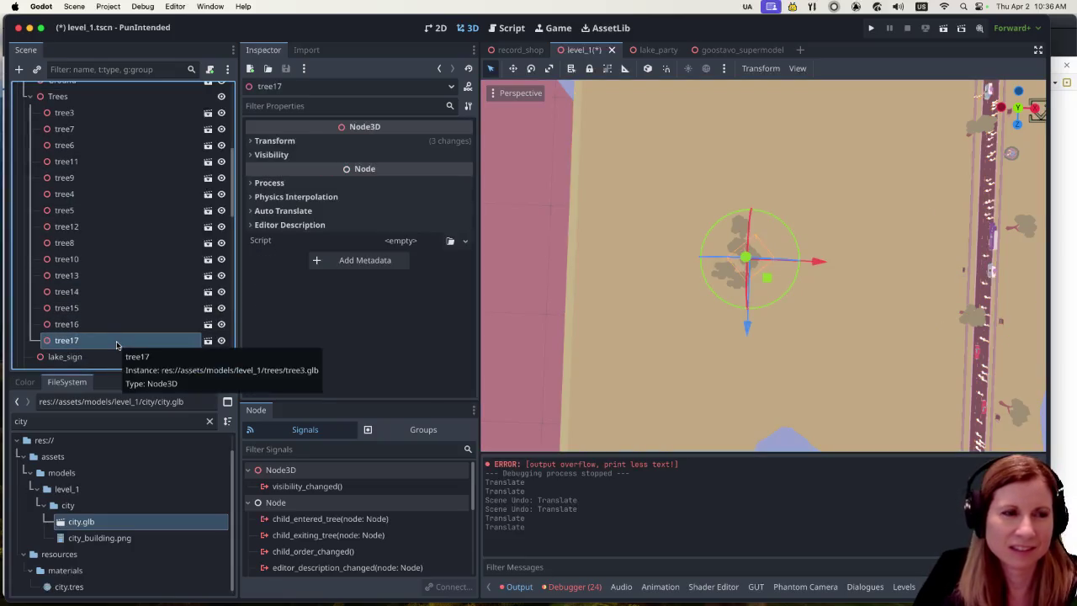
click(93, 275)
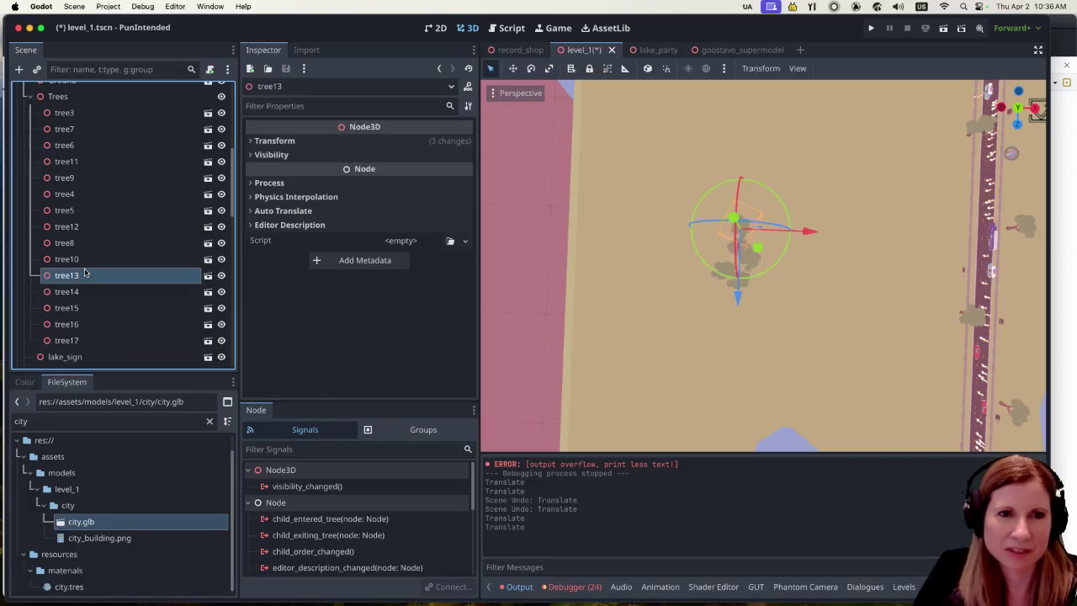
shift+click(82, 343)
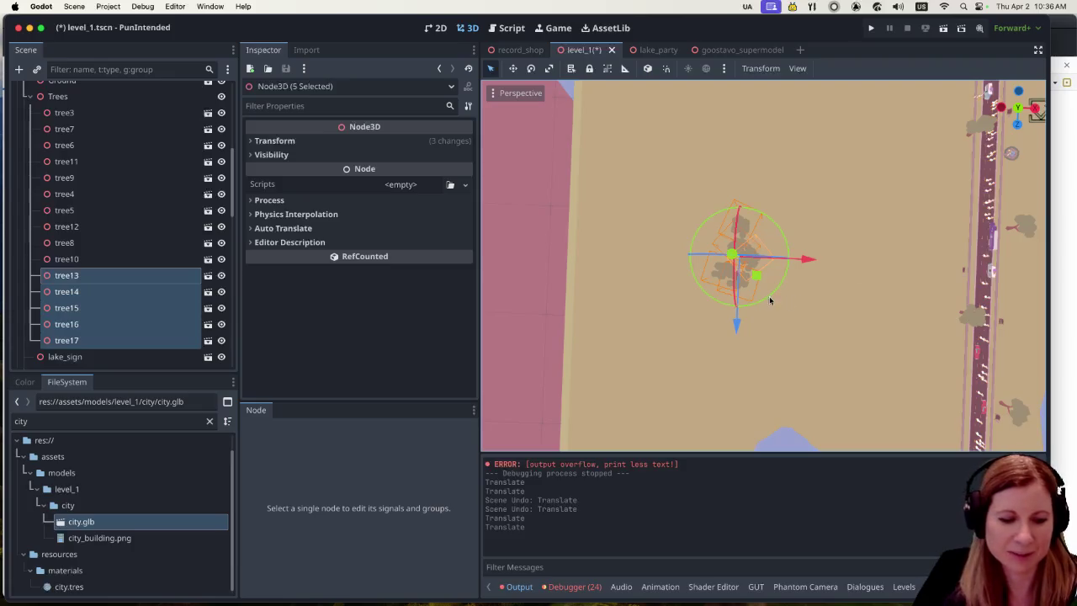
Duplicate the five trees and shift the copies along X and Z beside the originals.
key(super+d)
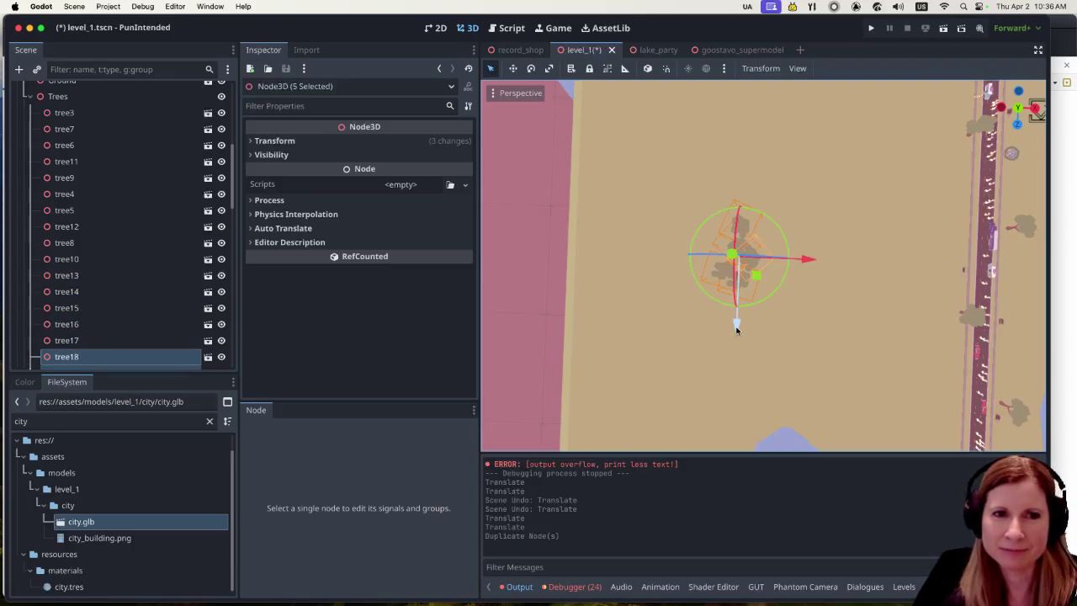
drag(808, 259, 832, 264)
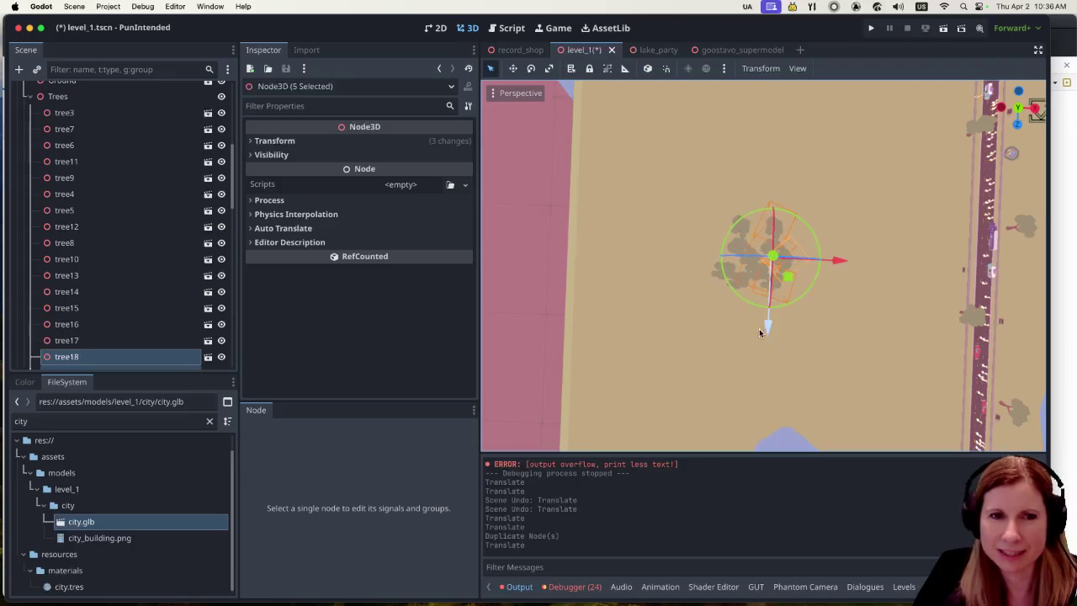
drag(770, 325, 760, 372)
mouse_move(847, 323)
mouse_down()
mouse_move(800, 321)
mouse_move(765, 279)
mouse_move(800, 291)
mouse_move(797, 306)
mouse_up()
drag(722, 377, 721, 390)
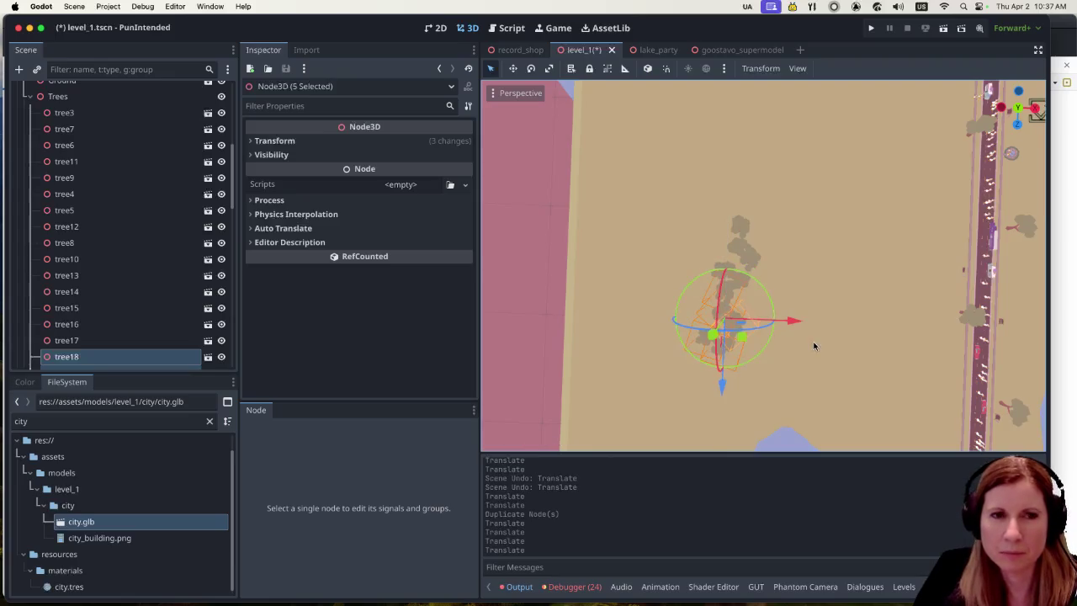
mouse_move(814, 346)
mouse_down()
mouse_move(813, 252)
mouse_move(769, 258)
mouse_move(685, 233)
mouse_up()
scroll(733, 291, up, 5)
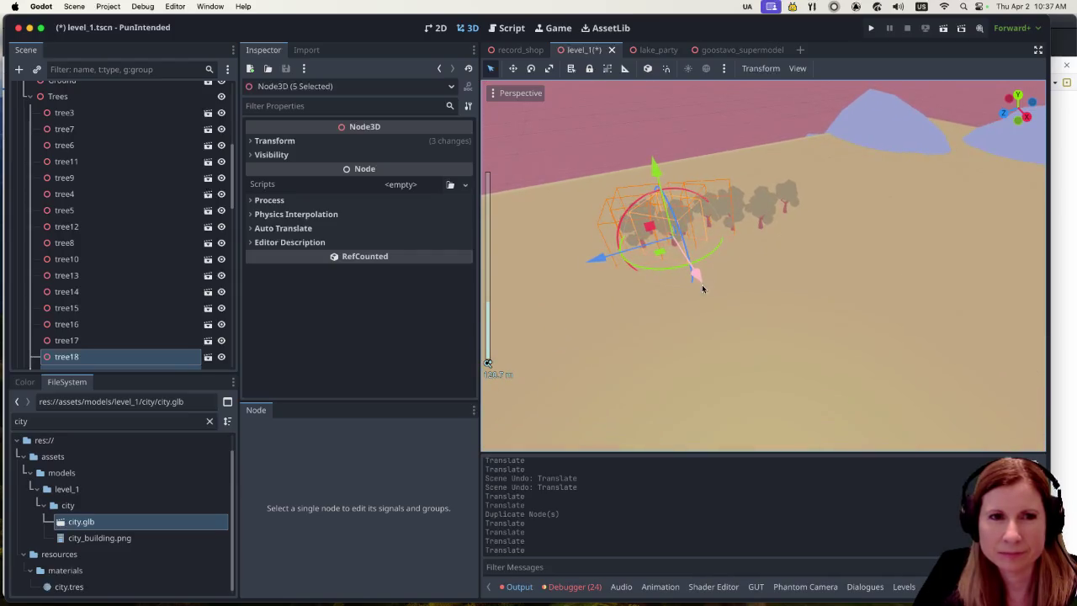
mouse_move(703, 289)
mouse_down()
mouse_move(717, 295)
mouse_move(681, 264)
mouse_up()
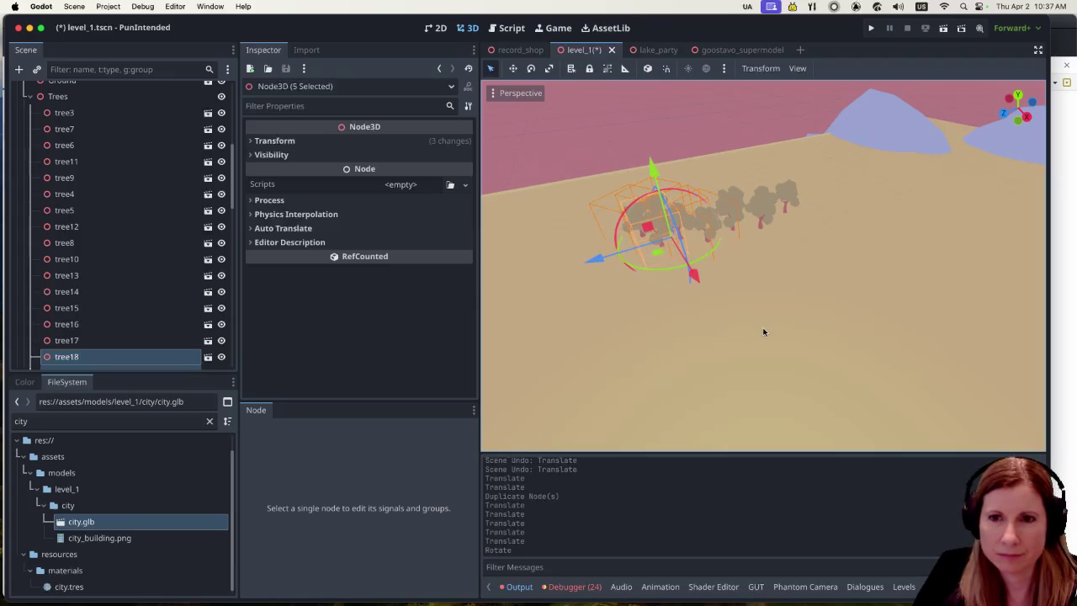
Nudge tree22 along the Z axis and tree21 along the X axis.
click(739, 275)
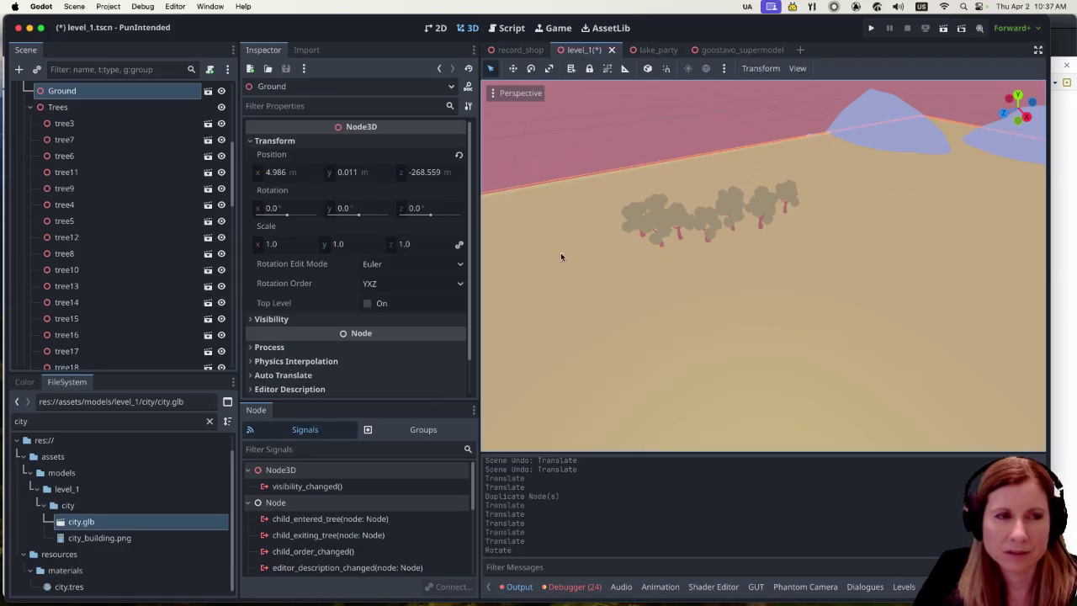
scroll(141, 307, down, 1)
click(133, 360)
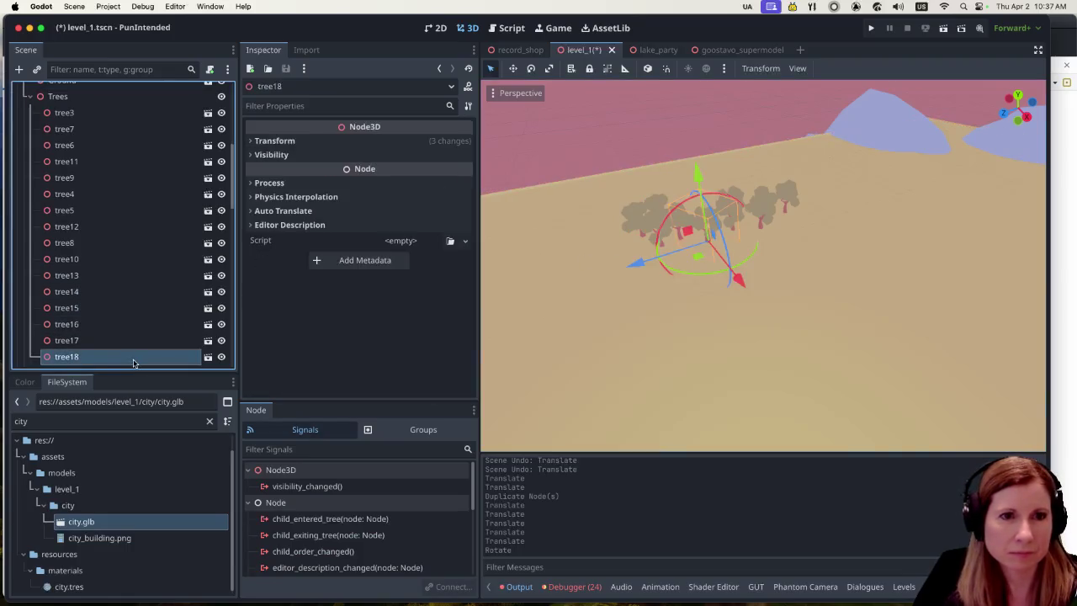
scroll(135, 336, down, 2)
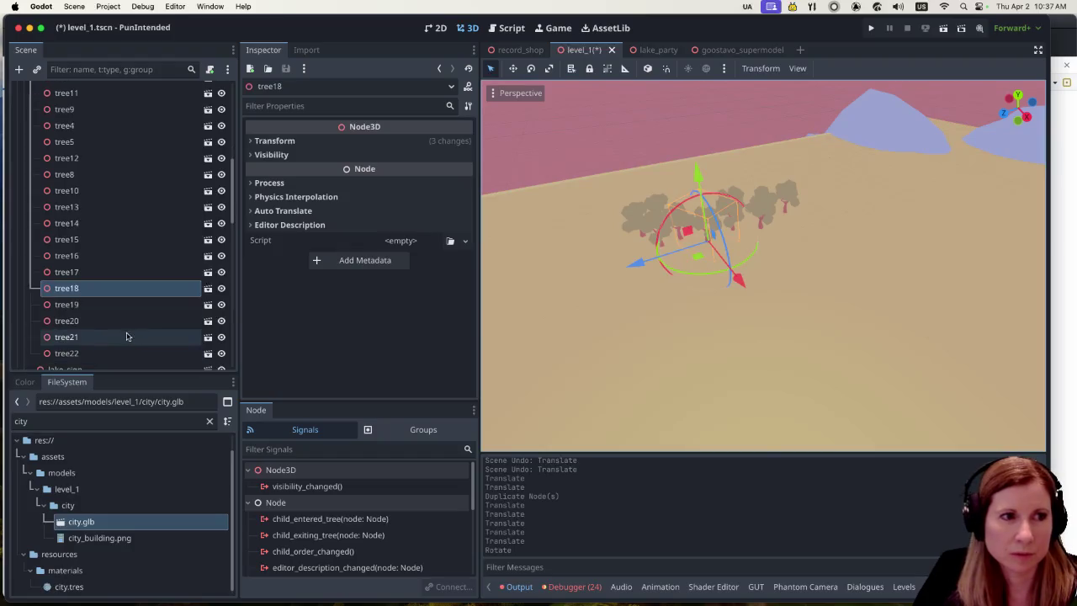
scroll(122, 334, down, 1)
click(118, 325)
click(118, 340)
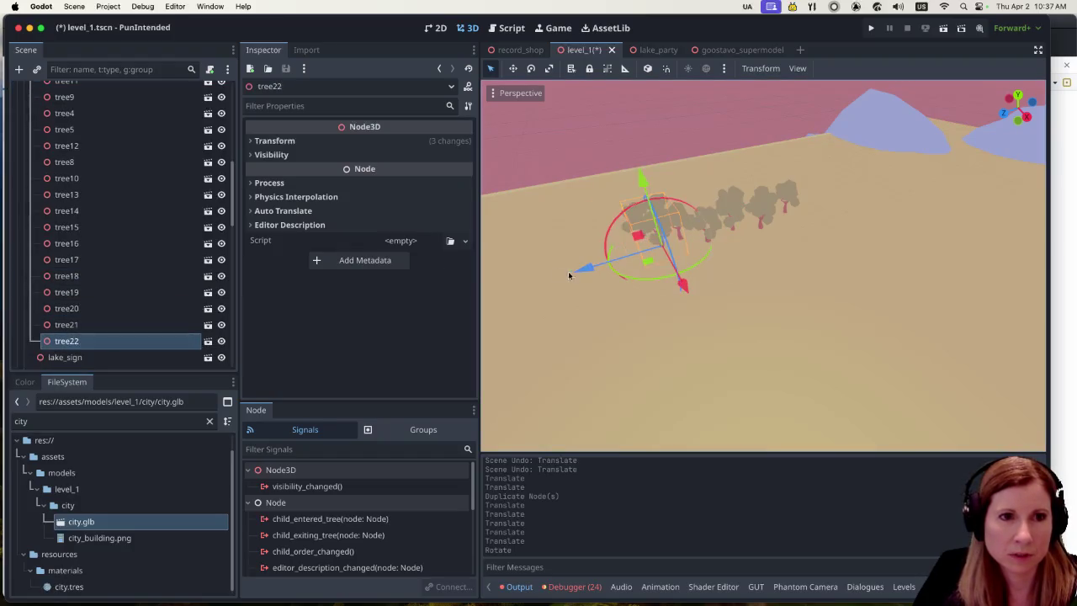
drag(569, 276, 505, 293)
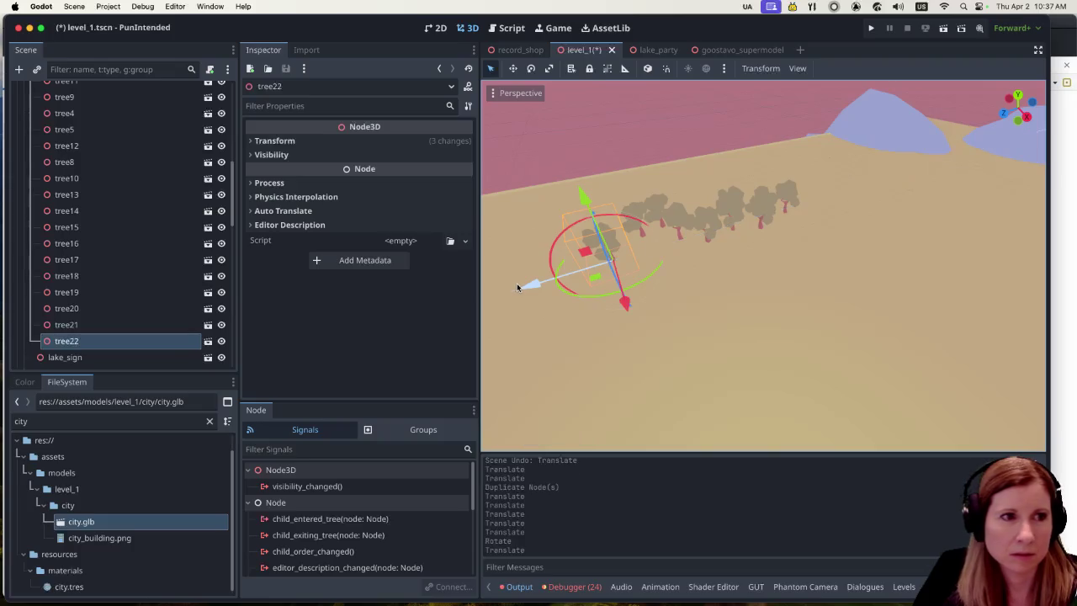
click(118, 325)
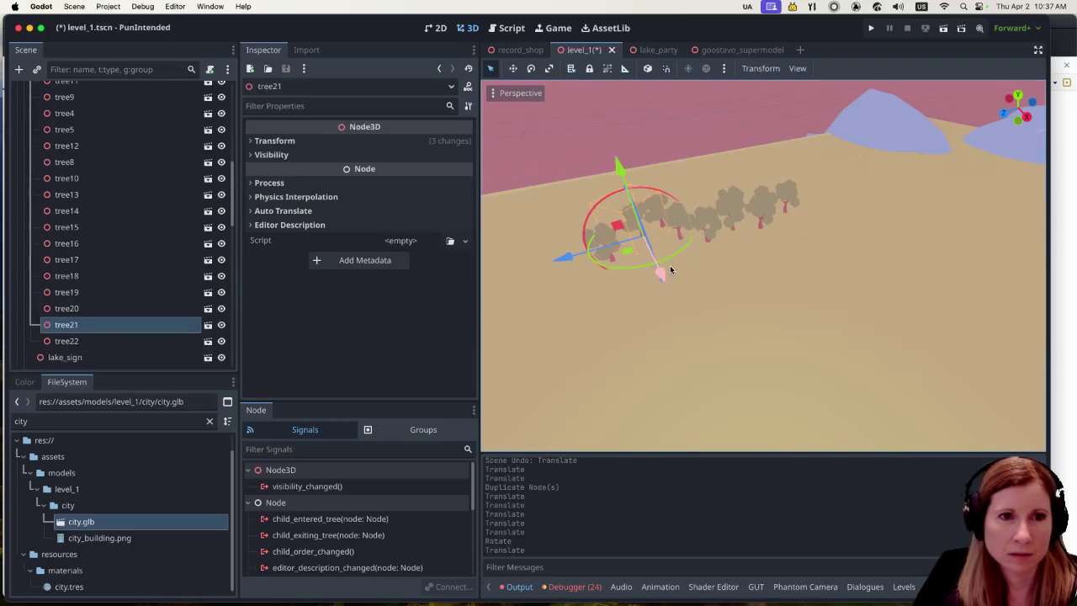
drag(658, 280, 656, 313)
Readjust tree22 and tree21, then move tree20 along X and tree19 along Z.
click(109, 340)
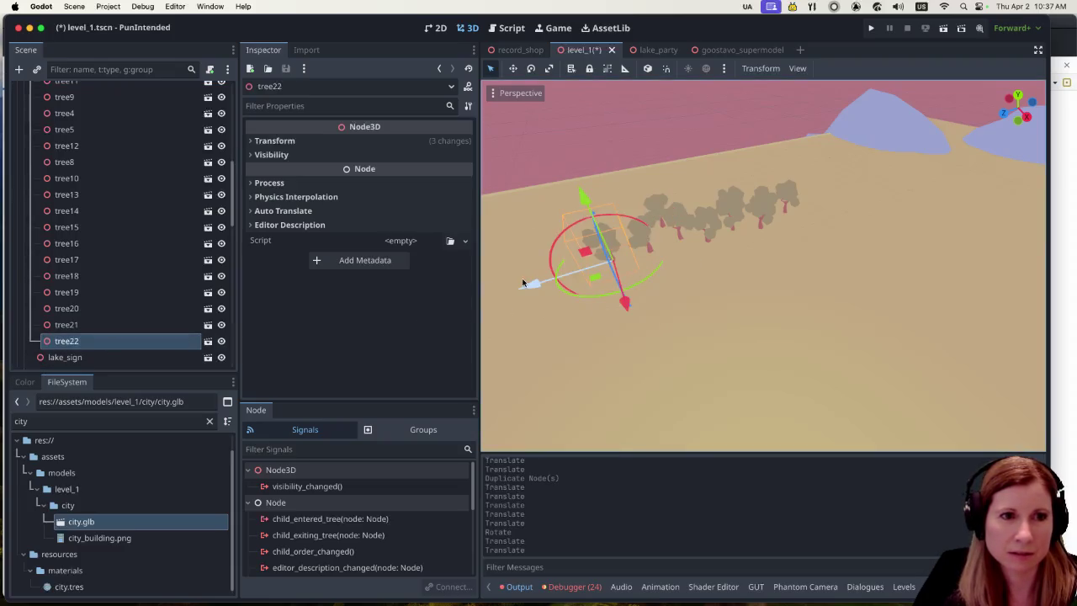
drag(529, 283, 506, 291)
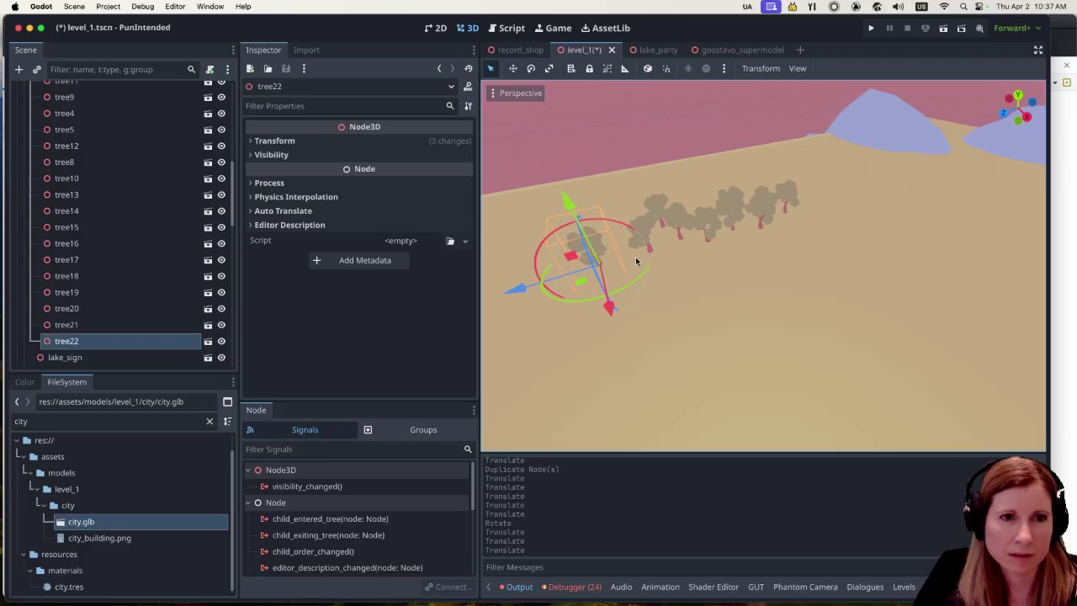
click(159, 324)
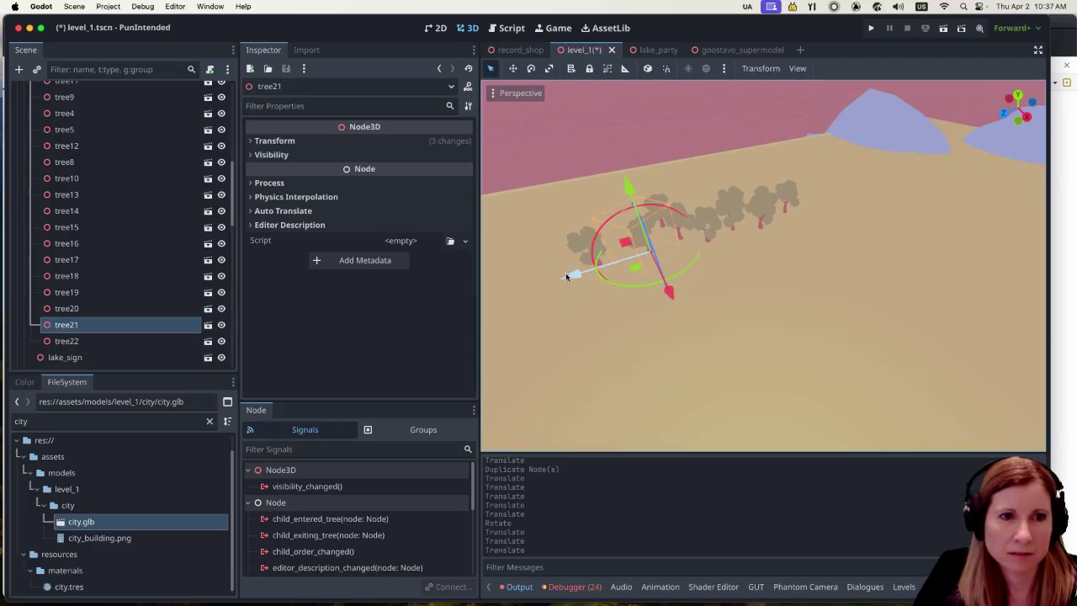
drag(570, 279, 556, 284)
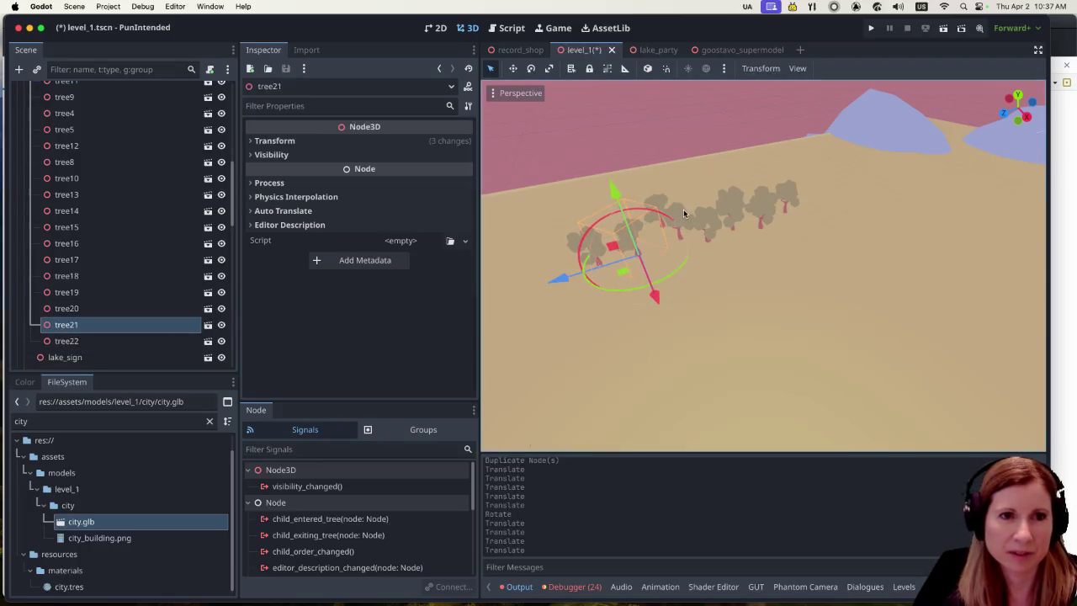
click(115, 309)
mouse_move(685, 266)
mouse_down()
mouse_move(696, 326)
mouse_move(577, 246)
mouse_move(670, 275)
mouse_move(711, 312)
mouse_up()
click(163, 292)
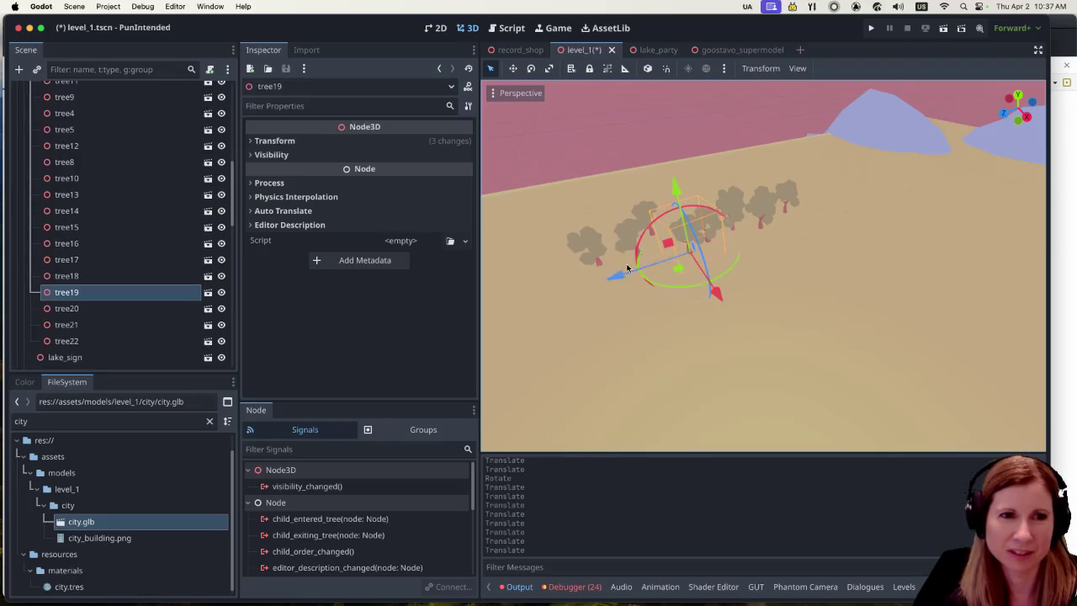
mouse_move(615, 276)
mouse_down()
mouse_move(594, 288)
mouse_move(603, 285)
mouse_up()
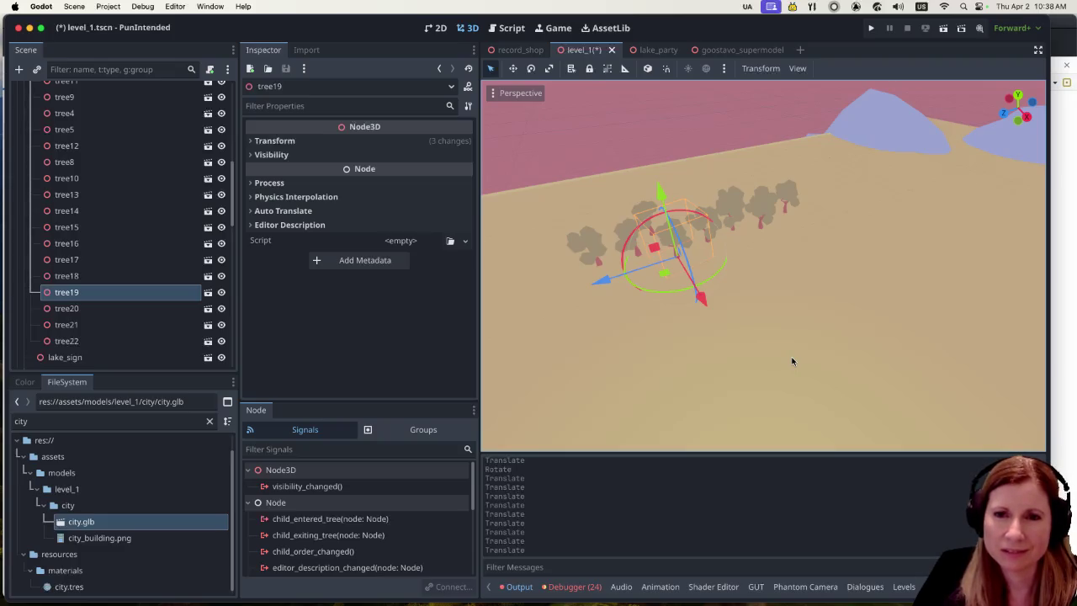
Nudge tree13, tree15 and tree16 along their axes, moving tree15 twice.
click(107, 278)
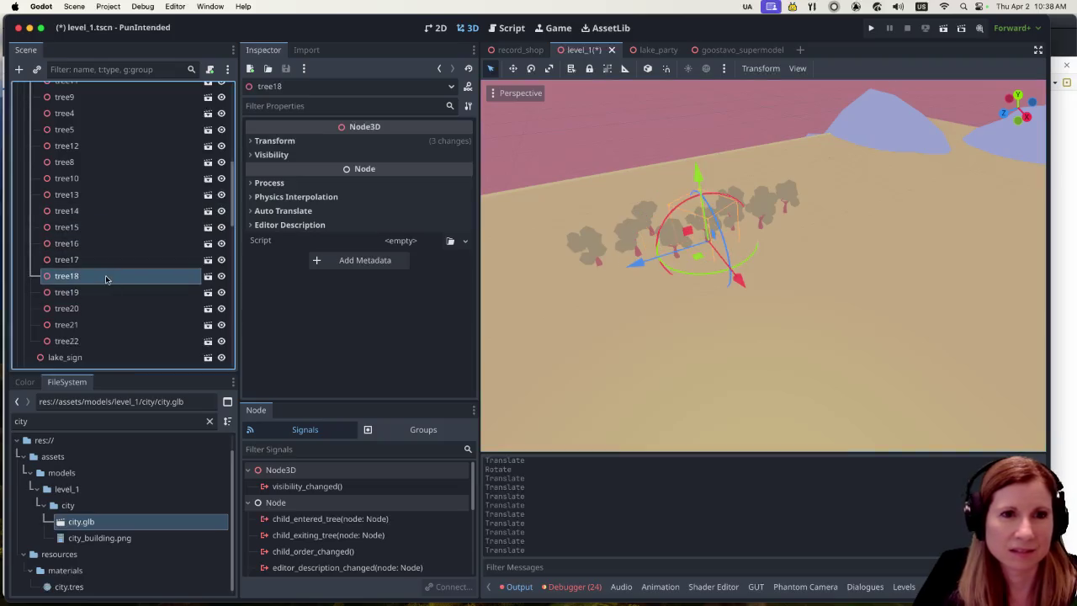
click(108, 228)
click(111, 210)
click(108, 193)
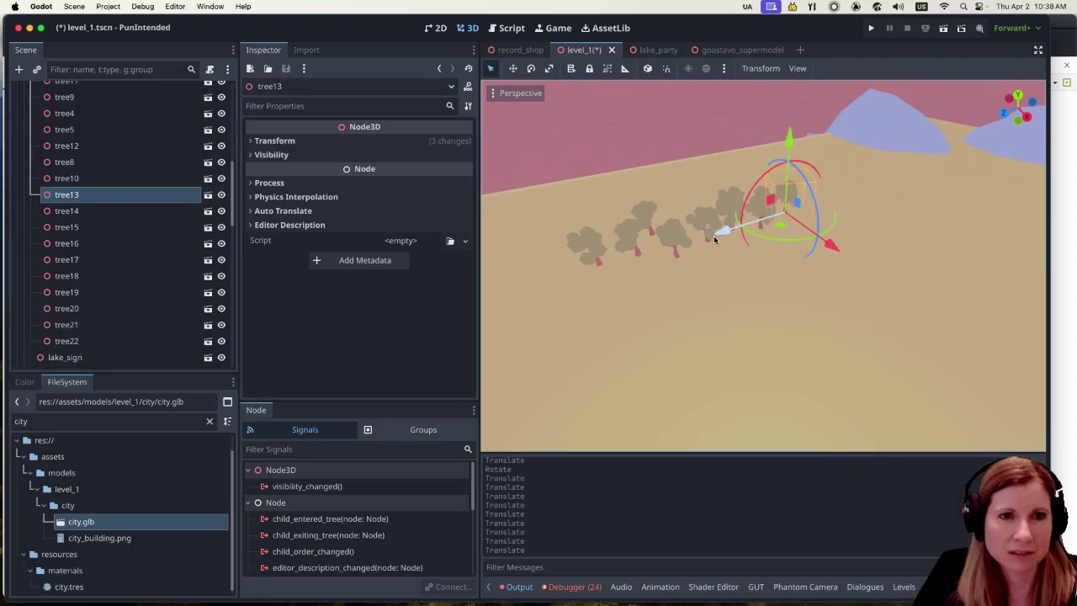
mouse_move(716, 233)
mouse_down()
mouse_move(755, 224)
mouse_move(740, 236)
mouse_move(714, 233)
mouse_up()
click(139, 210)
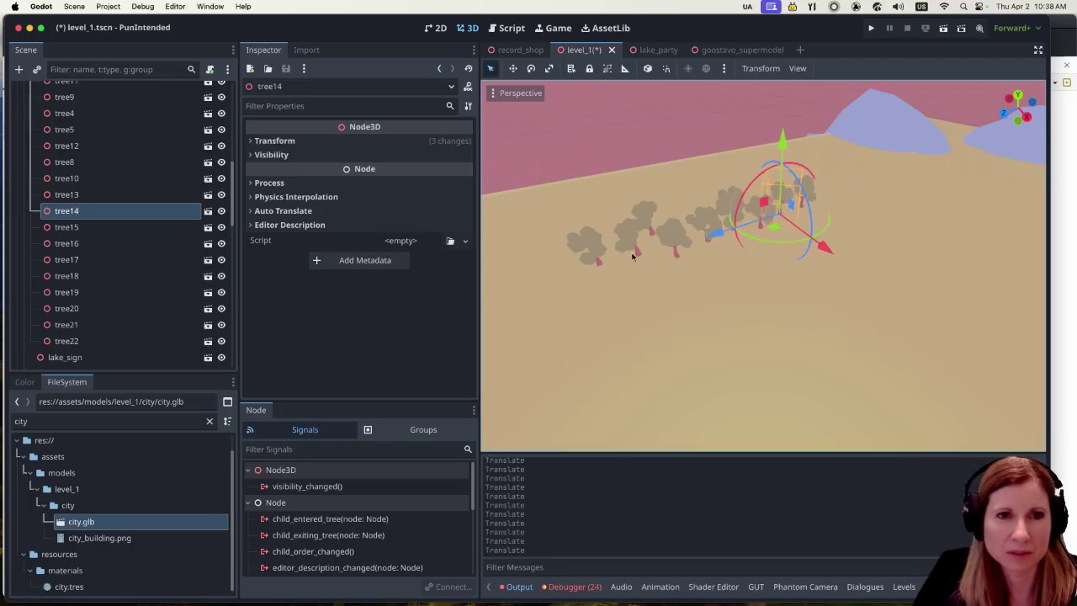
click(143, 227)
drag(769, 258, 794, 318)
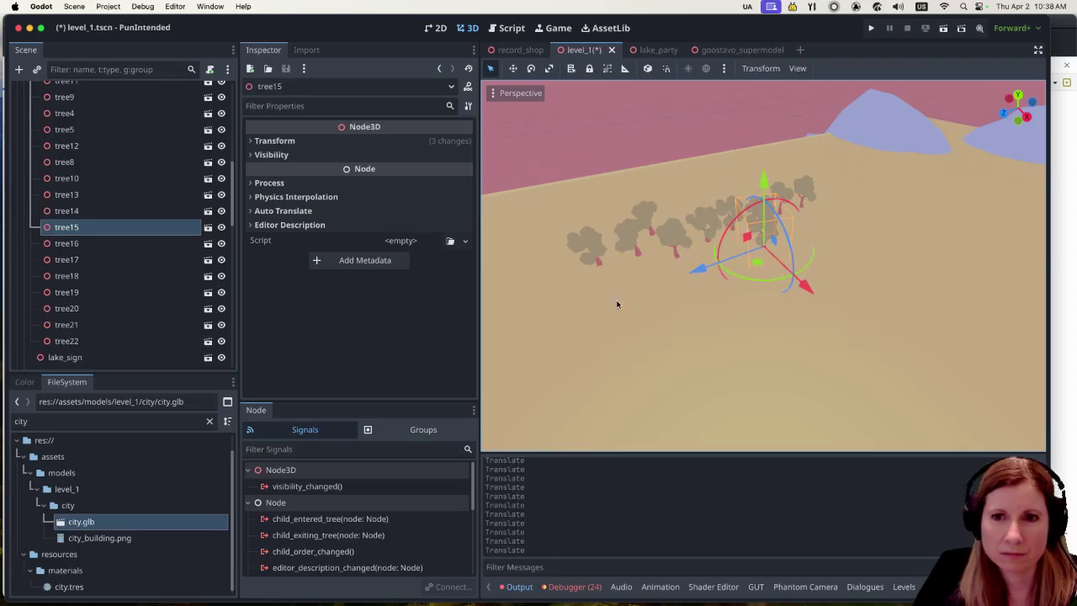
click(101, 244)
mouse_move(770, 265)
mouse_down()
mouse_move(755, 258)
mouse_move(768, 258)
mouse_up()
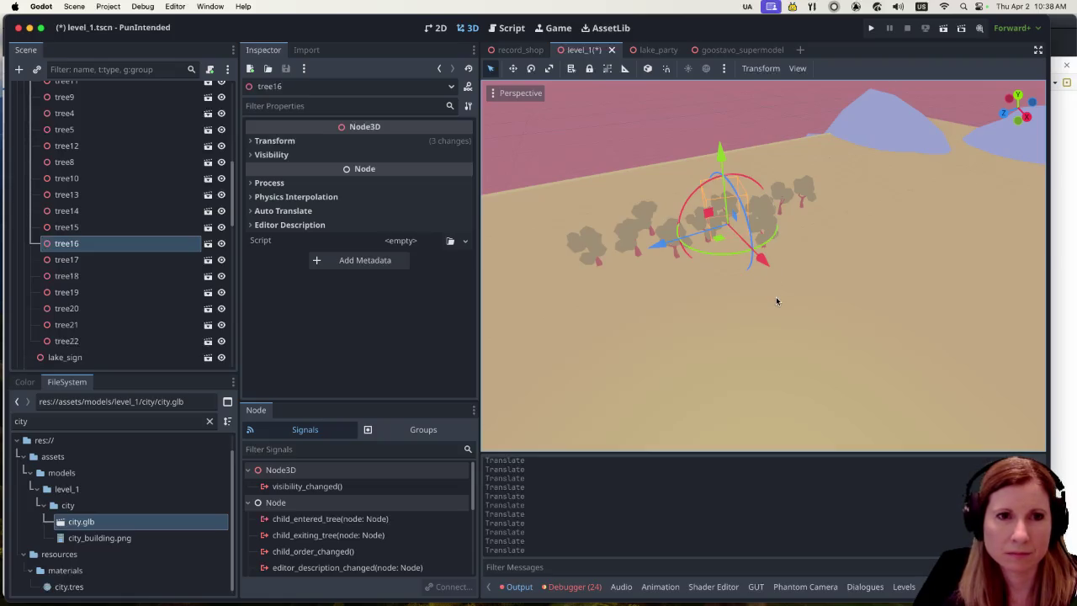
click(126, 227)
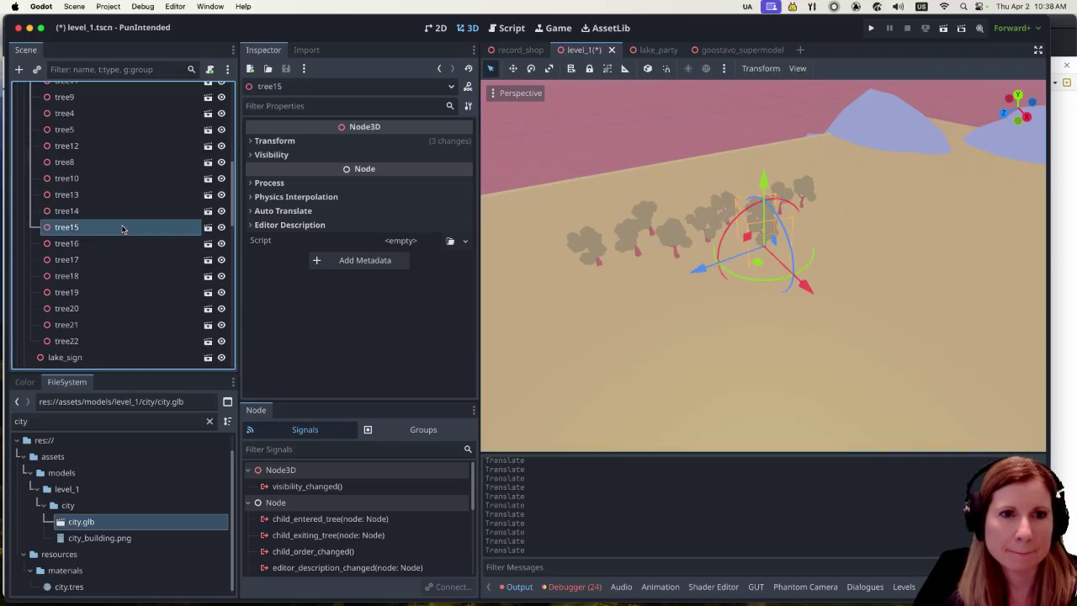
drag(698, 267, 664, 279)
Zoom out to review the spread-out row, then select tree22.
scroll(708, 310, down, 5)
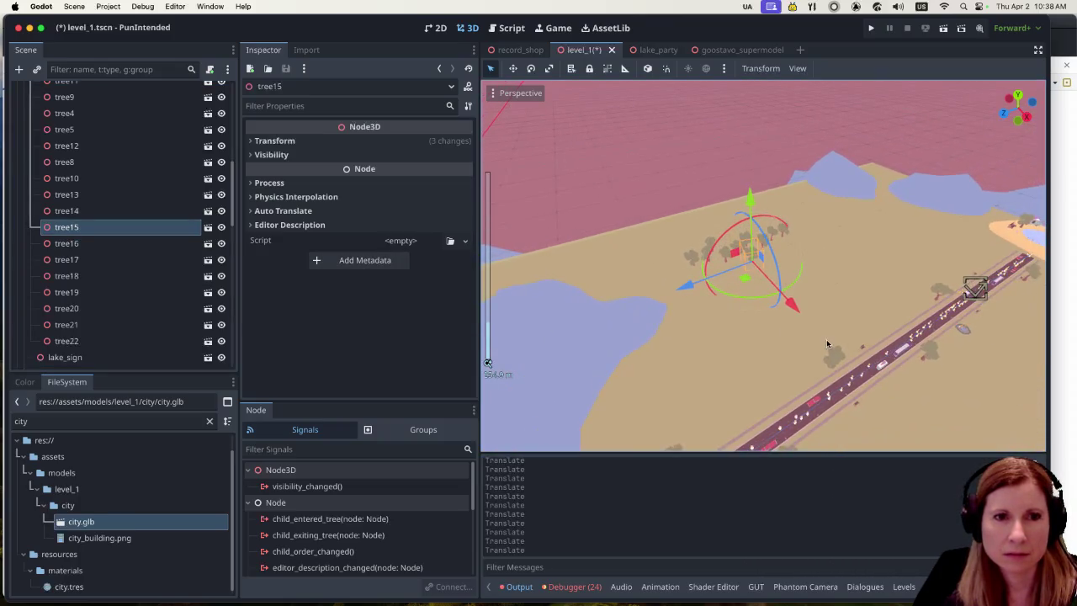
scroll(730, 302, up, 8)
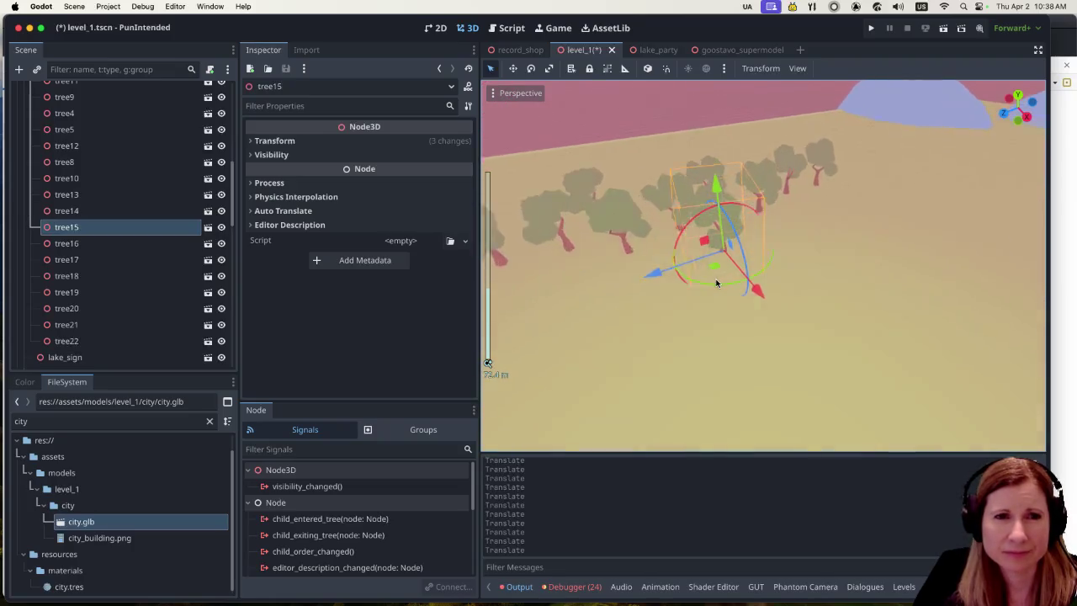
scroll(716, 283, down, 3)
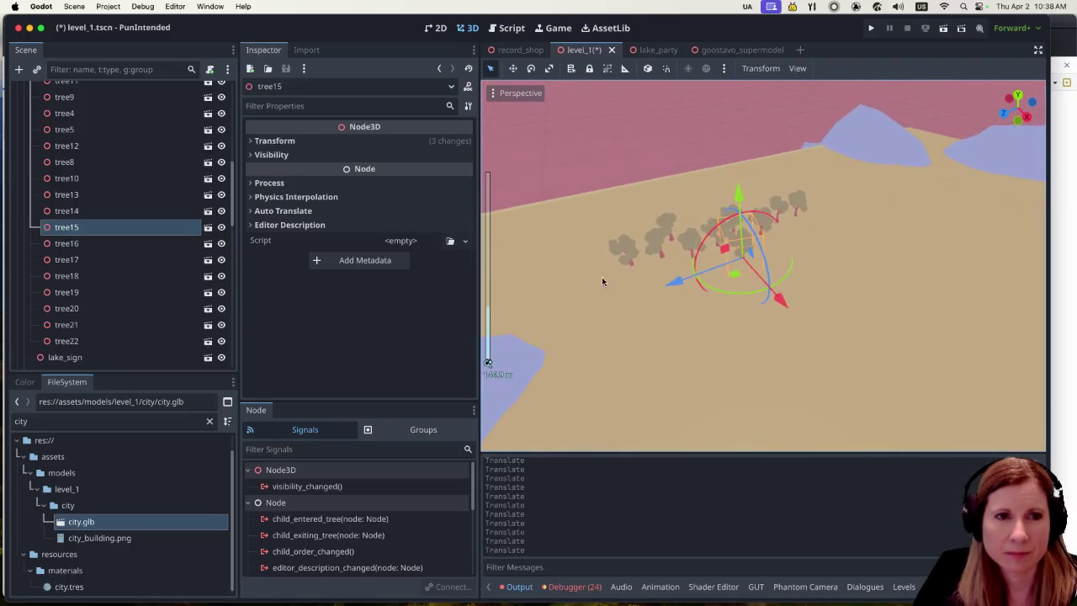
click(147, 340)
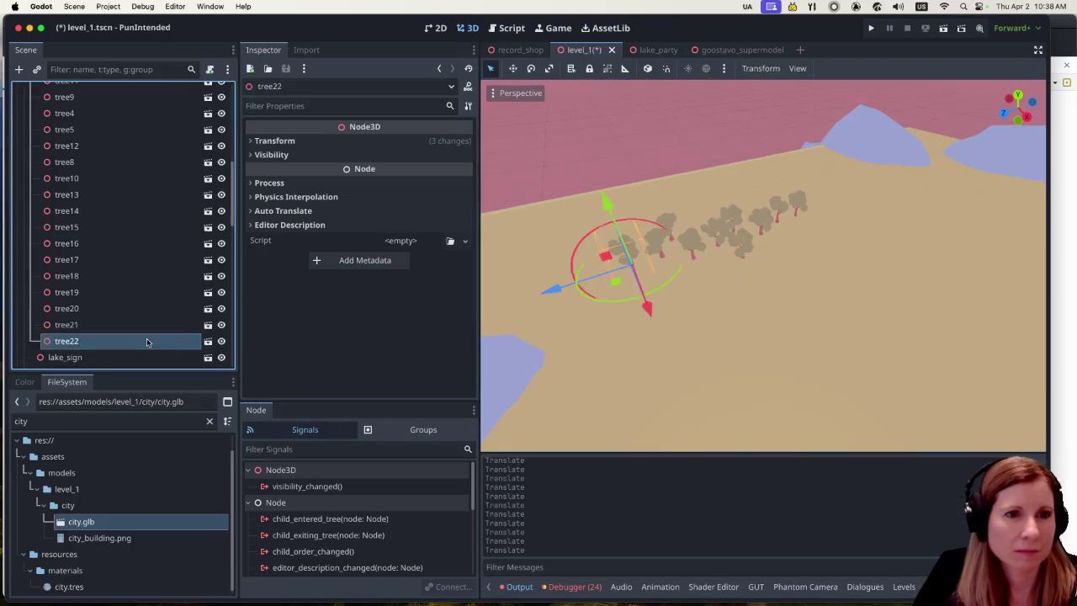
Duplicate tree22 into tree23 and tree24, moving each along the row and turning it.
key(ctrl+d)
drag(575, 301, 509, 297)
mouse_move(625, 305)
mouse_down()
mouse_move(612, 312)
mouse_move(618, 336)
mouse_move(526, 356)
mouse_up()
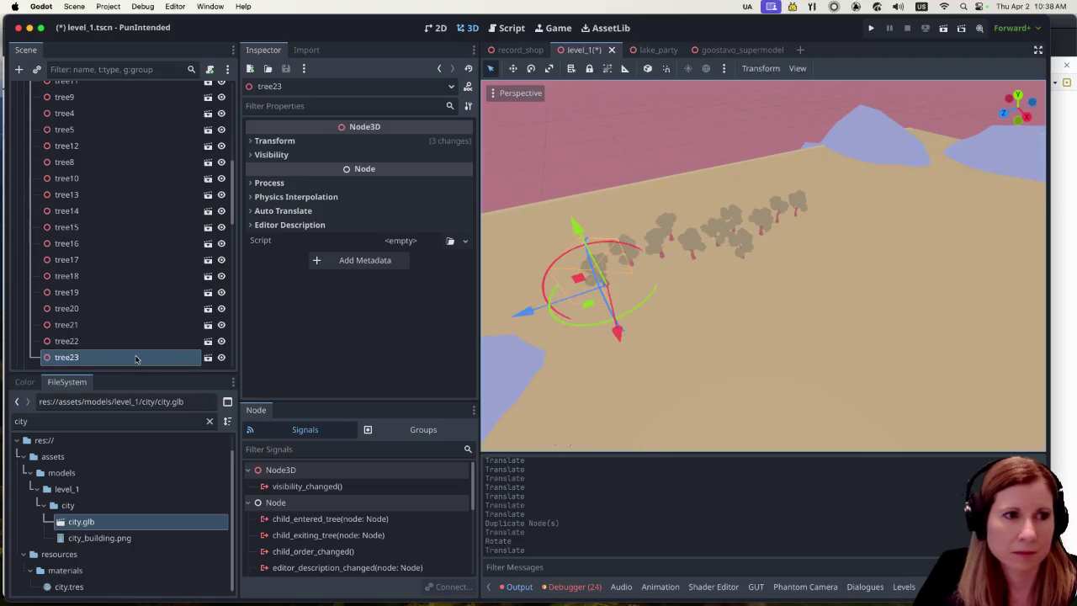
key(ctrl+d)
drag(533, 311, 508, 321)
mouse_move(601, 324)
mouse_down()
mouse_move(611, 313)
mouse_move(775, 283)
mouse_move(773, 294)
mouse_up()
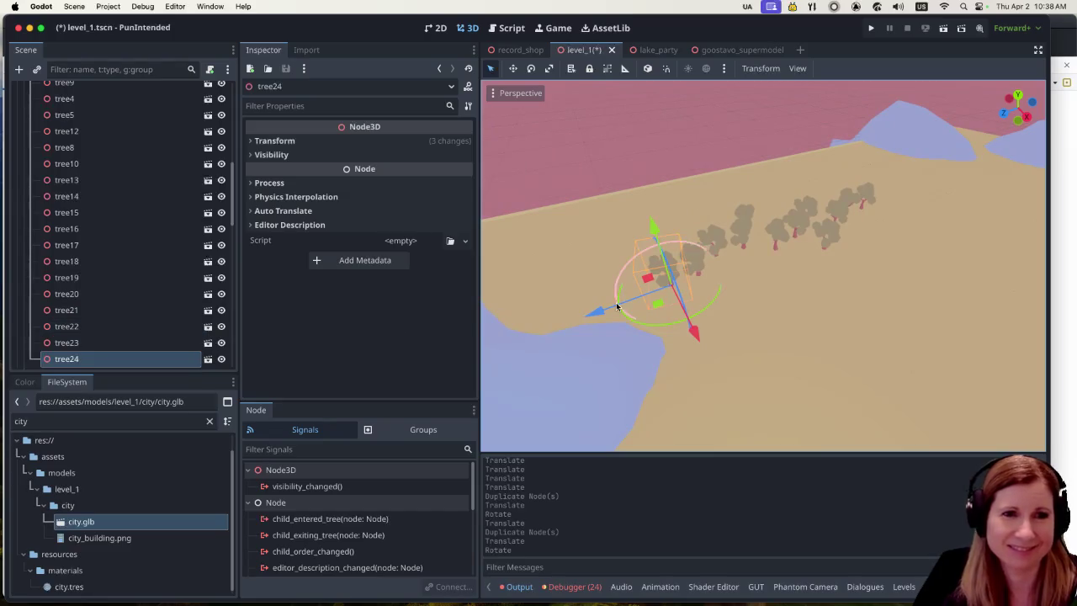
Add tree25 as a copy, moving it along Z and rotating it near the water's edge.
key(ctrl+d)
key(g)
key(z)
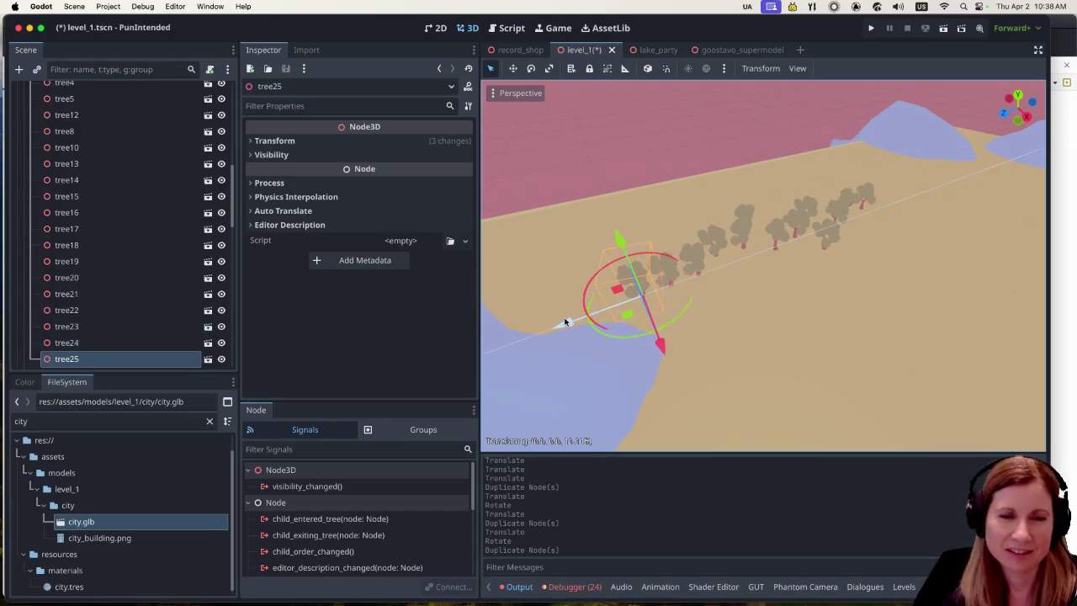
click(673, 360)
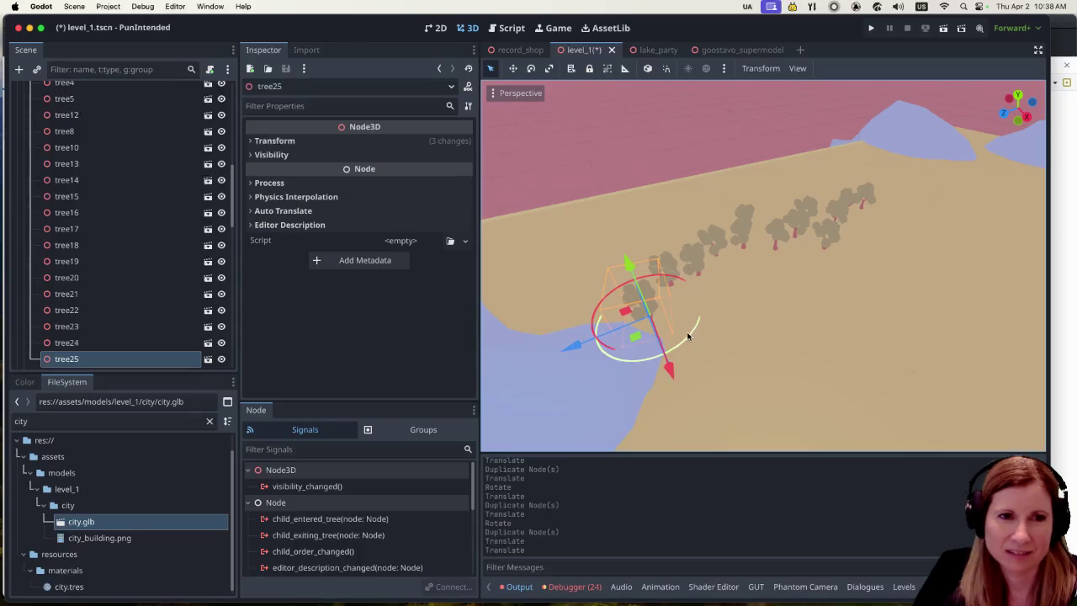
key(r)
click(637, 358)
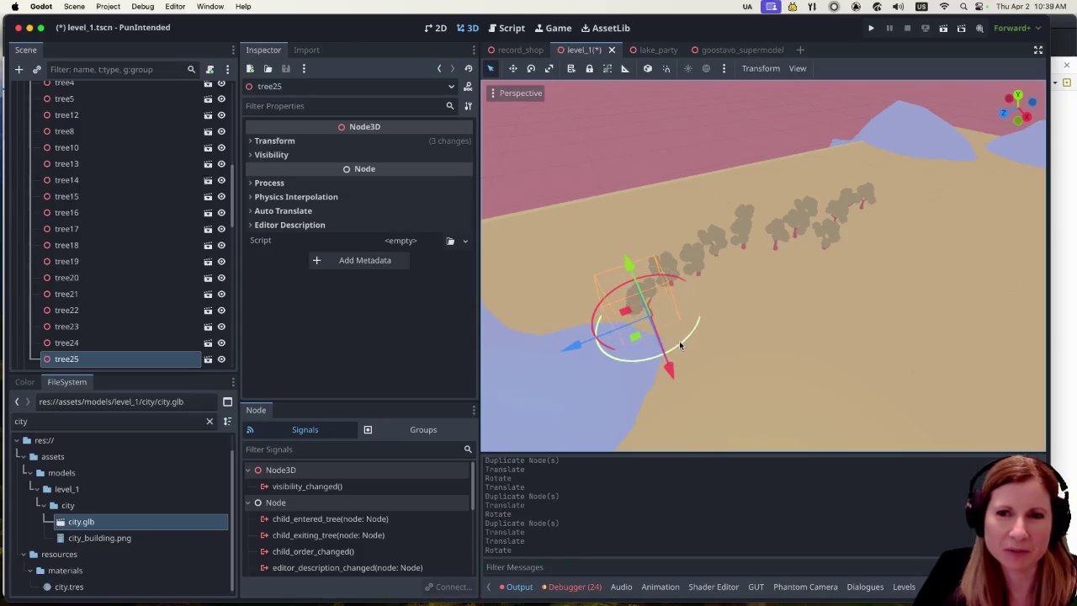
key(g)
key(z)
click(587, 345)
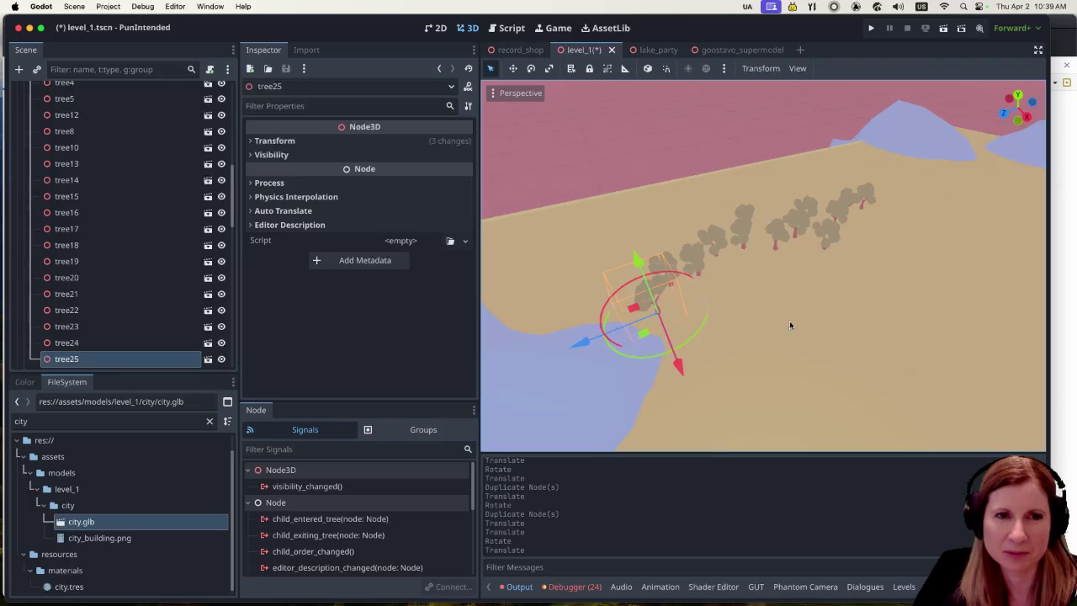
scroll(749, 316, up, 1)
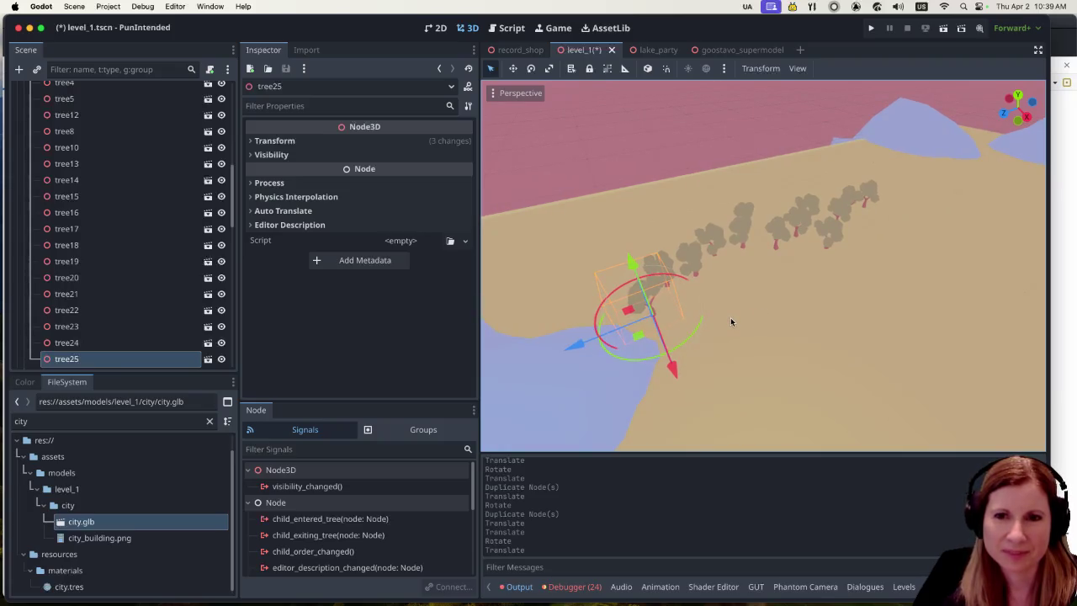
scroll(768, 330, up, 3)
scroll(669, 289, down, 5)
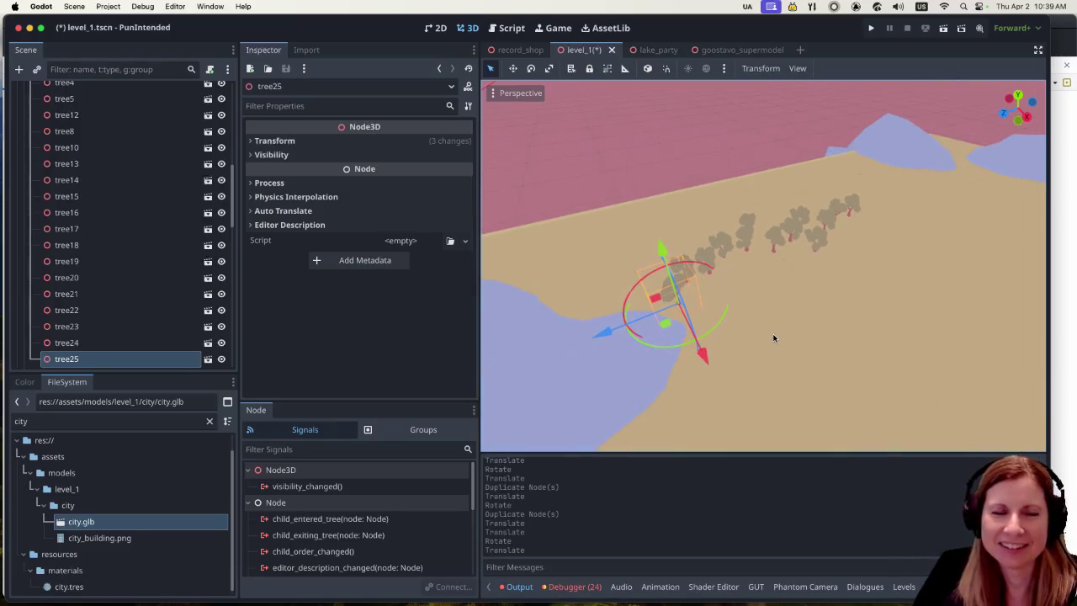
scroll(805, 336, up, 2)
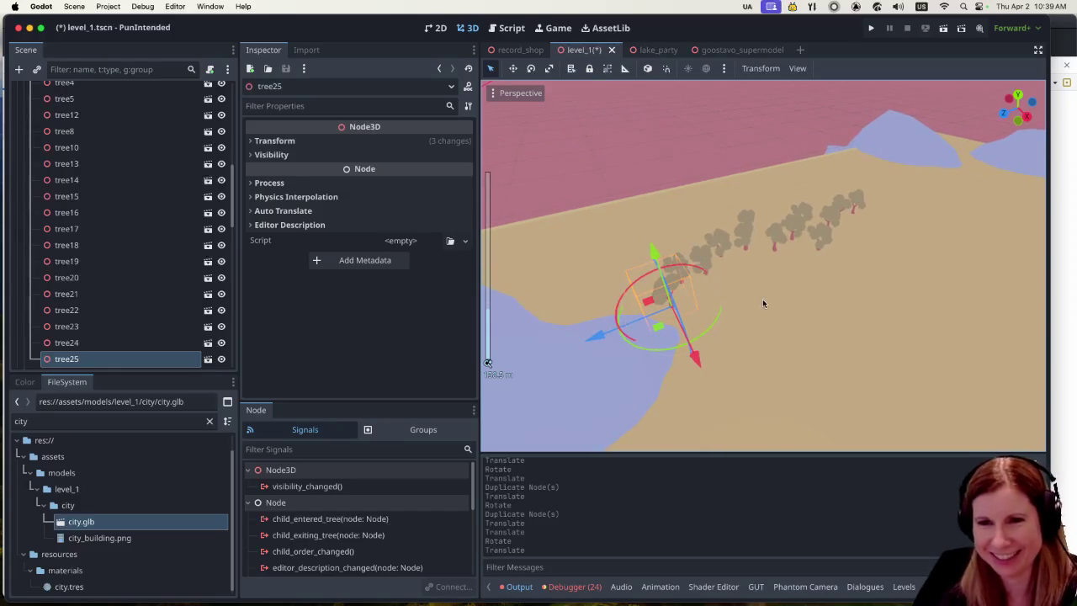
scroll(804, 278, left, 2)
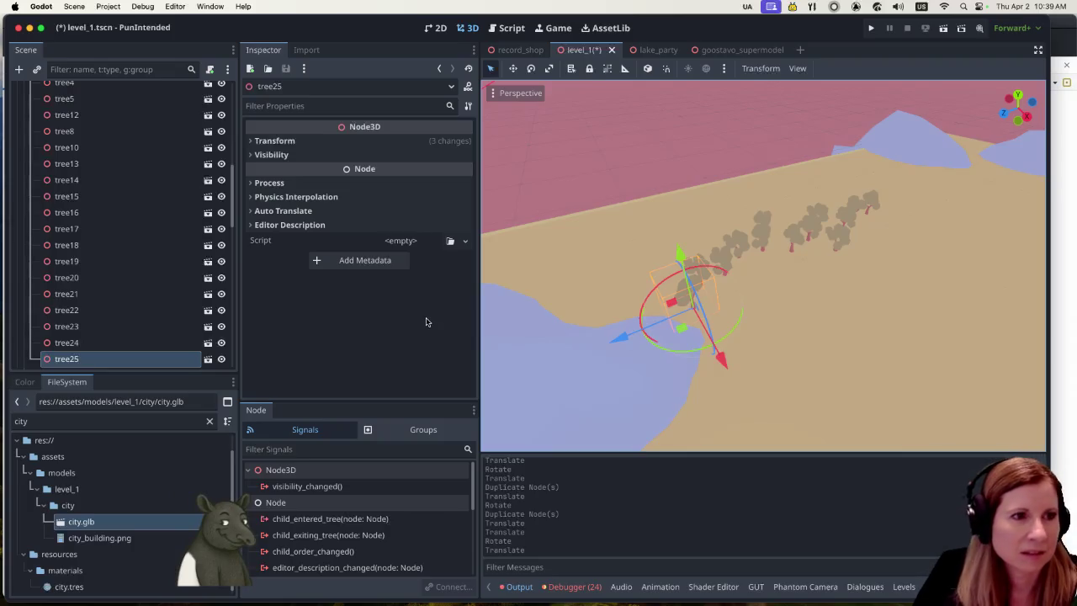
double_click(135, 422)
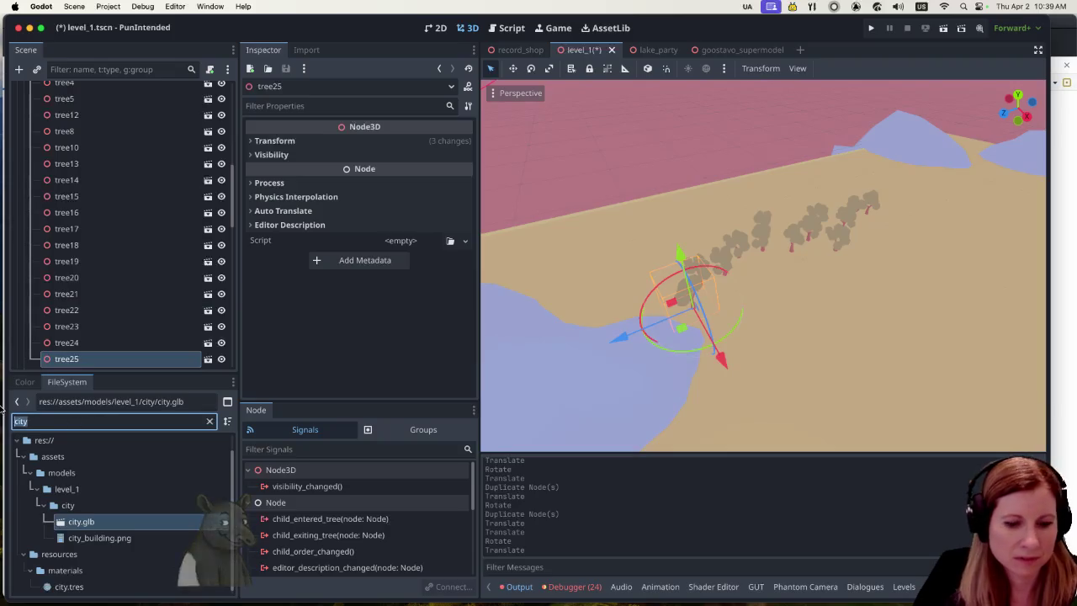
Filter the FileSystem by 'trees', browse both trees folders, then shorten the filter to 'tree'.
text(trees)
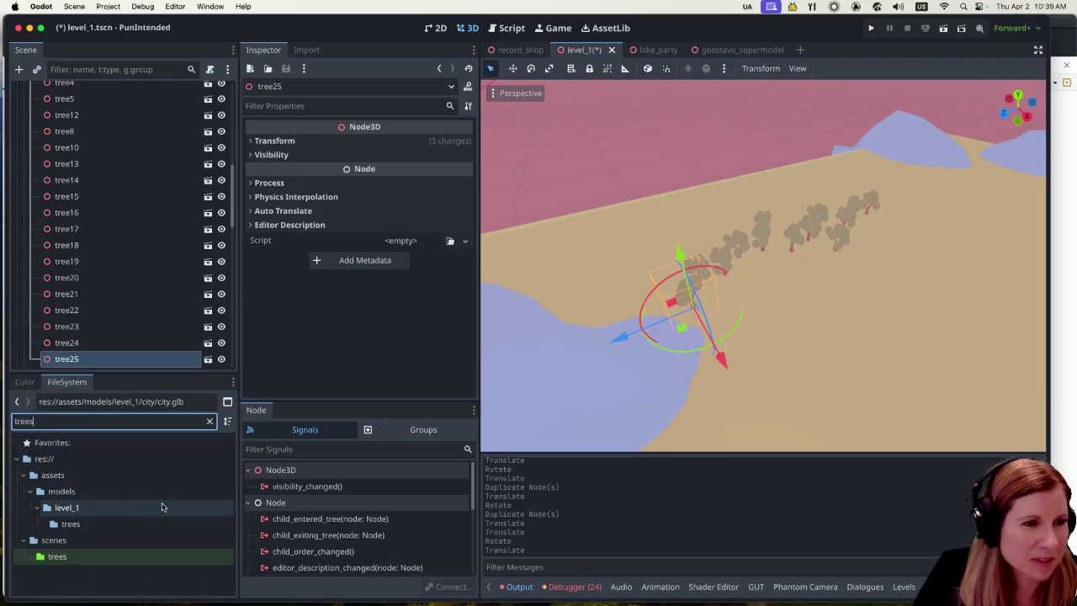
click(111, 529)
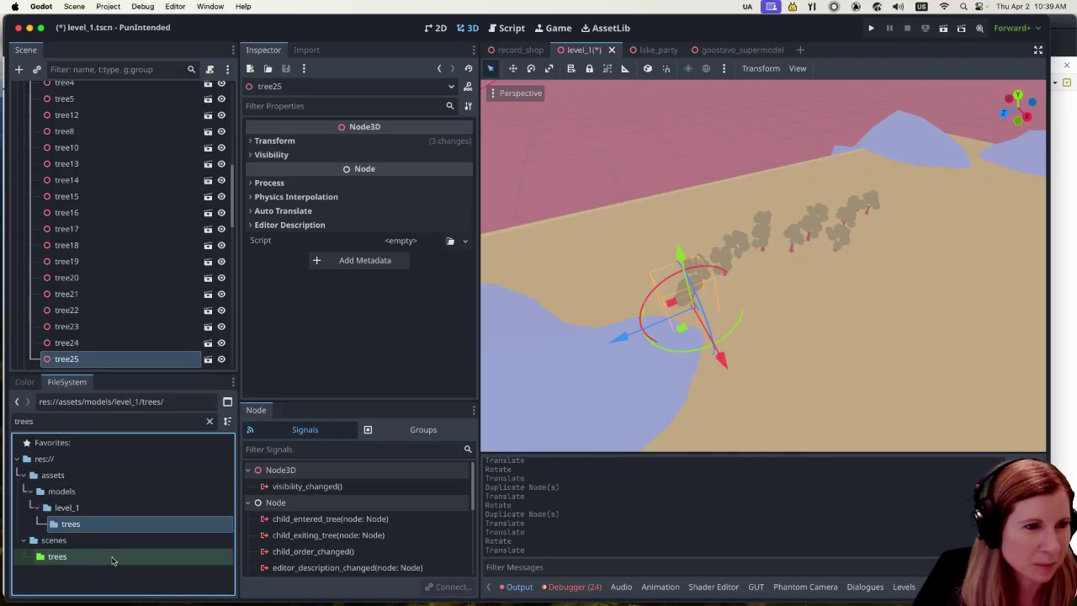
click(113, 559)
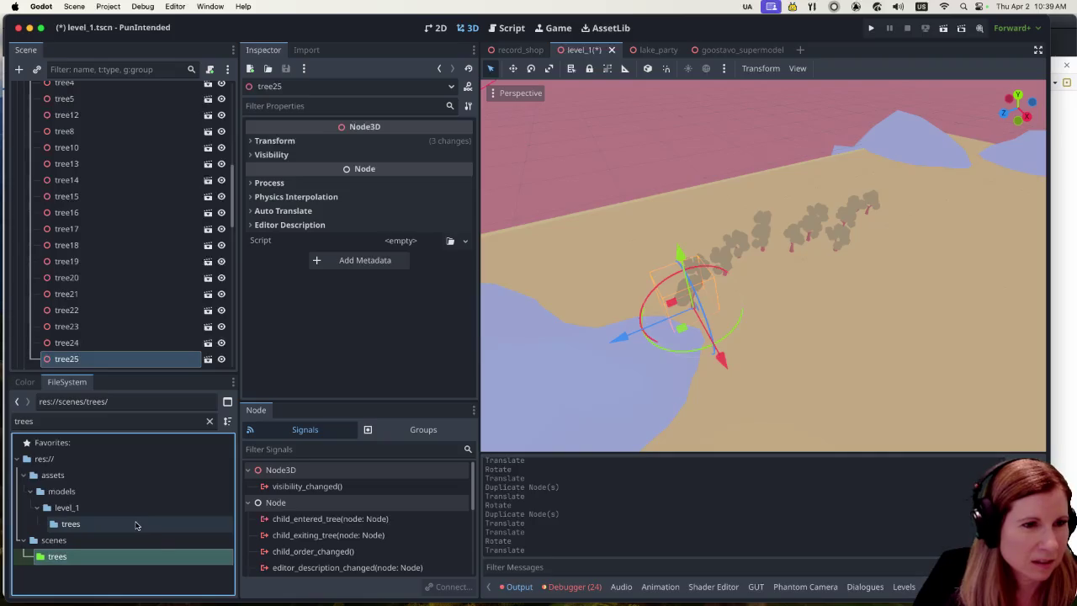
click(77, 419)
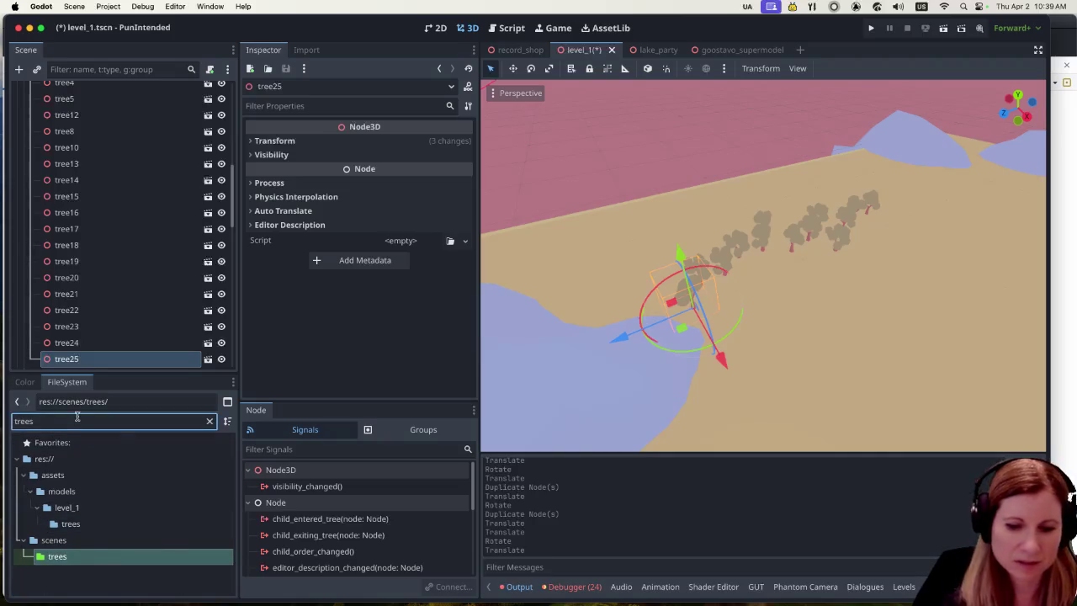
key(BackSpace)
Open the import previews of tree3.glb and then tree4.glb.
scroll(157, 503, down, 3)
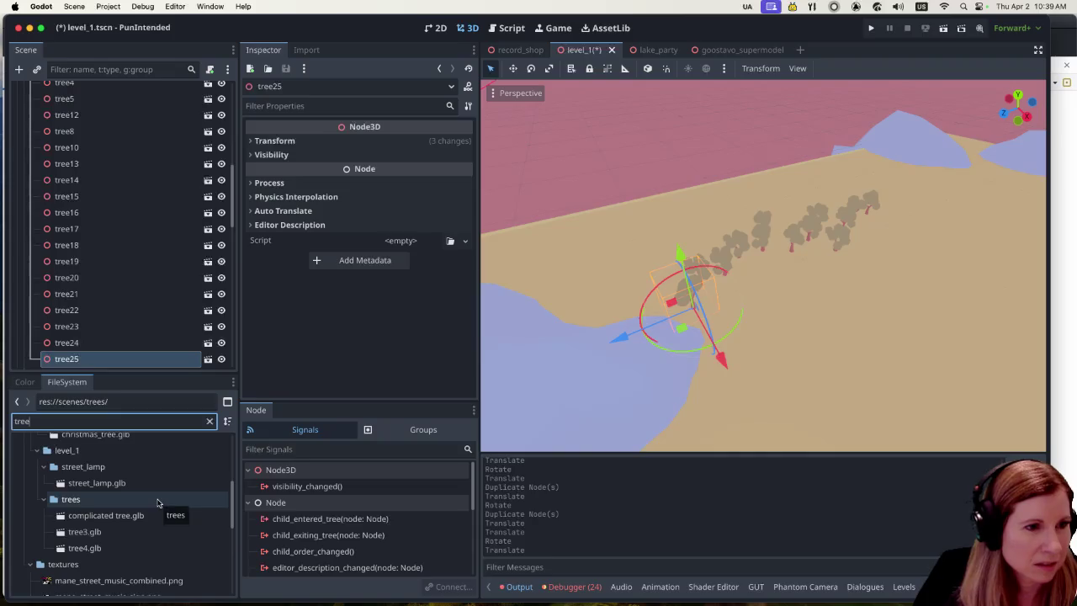
click(128, 530)
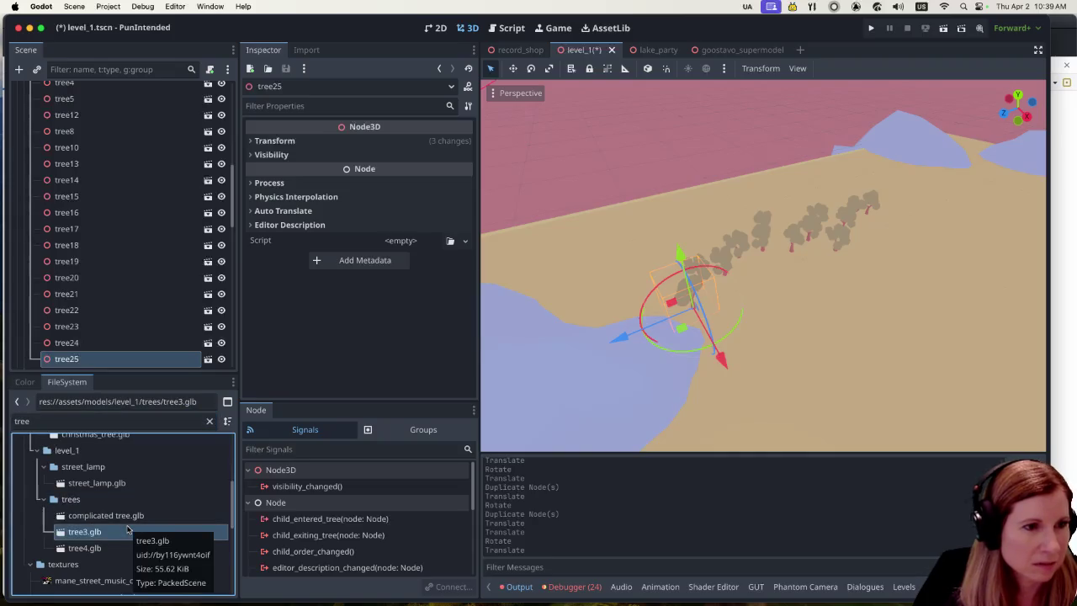
double_click(128, 530)
click(385, 530)
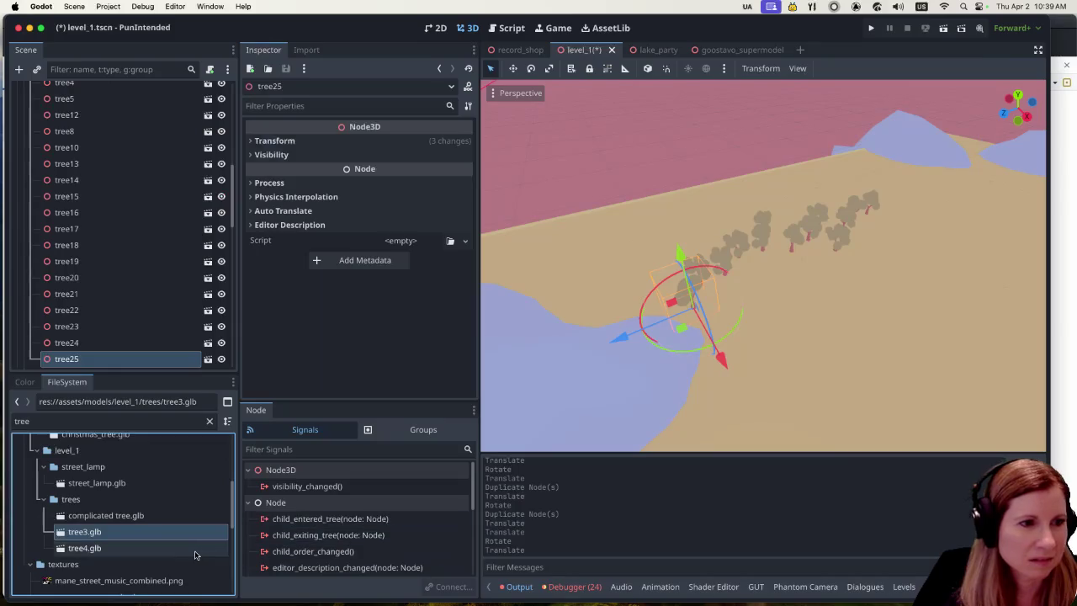
double_click(197, 548)
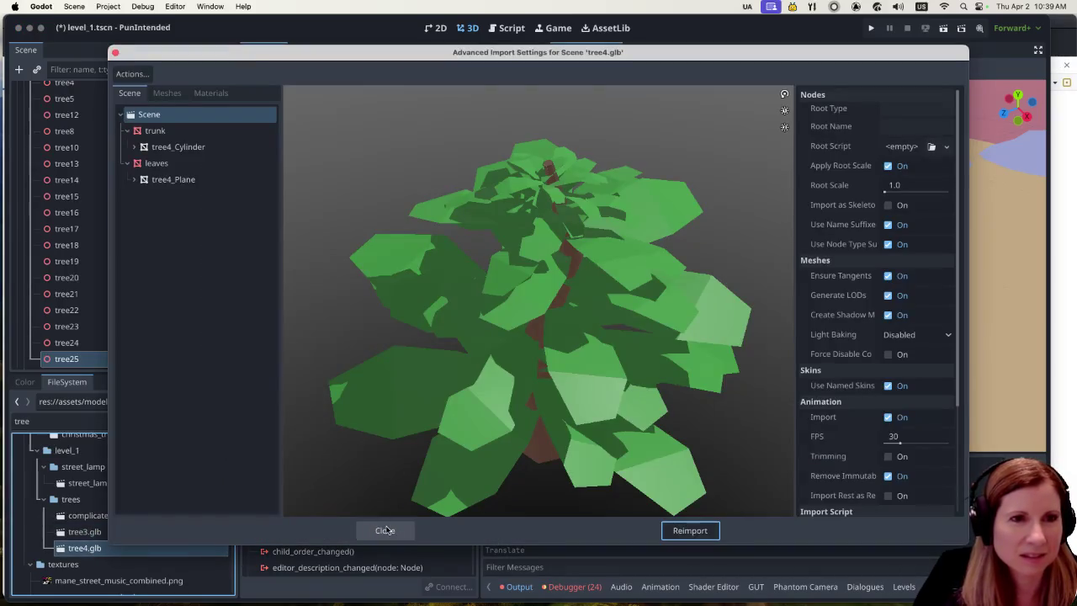
Close tree4.glb, preview and close complicated tree.glb, then save the level_1 scene with Ctrl+S.
click(384, 530)
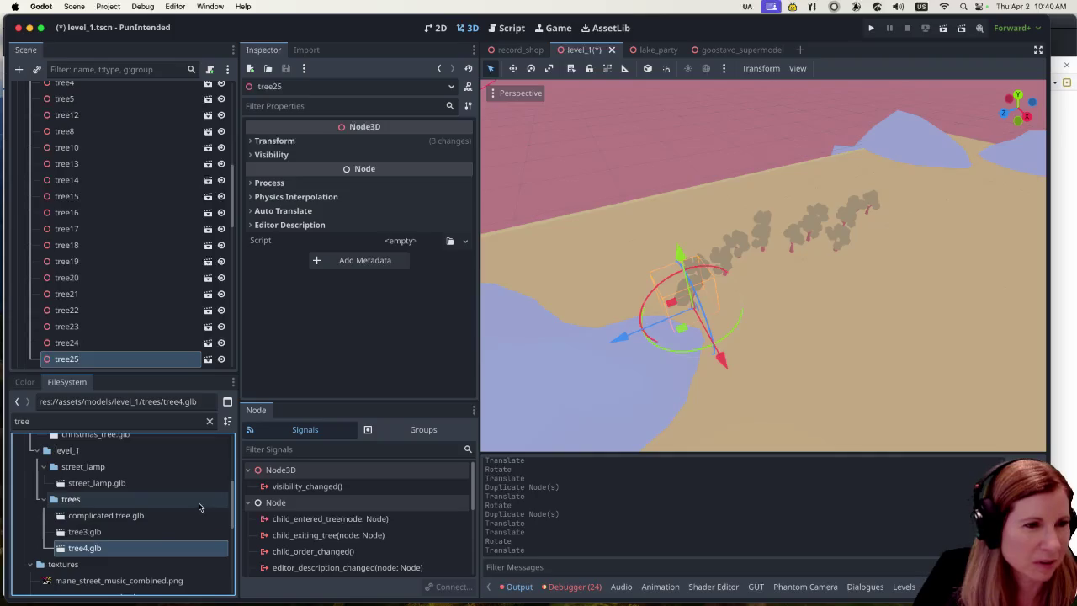
double_click(160, 516)
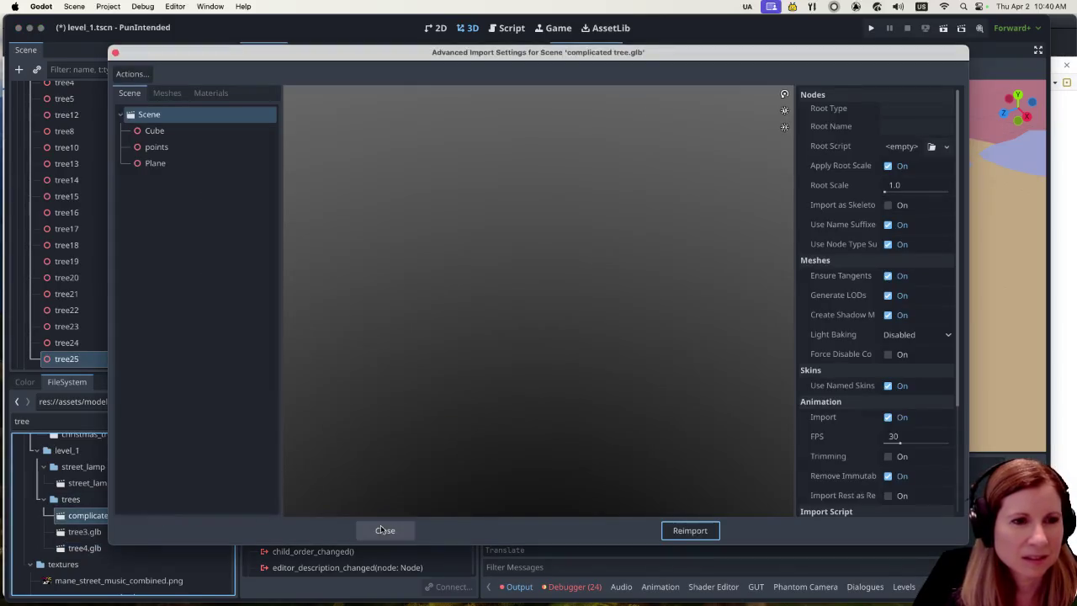
click(386, 530)
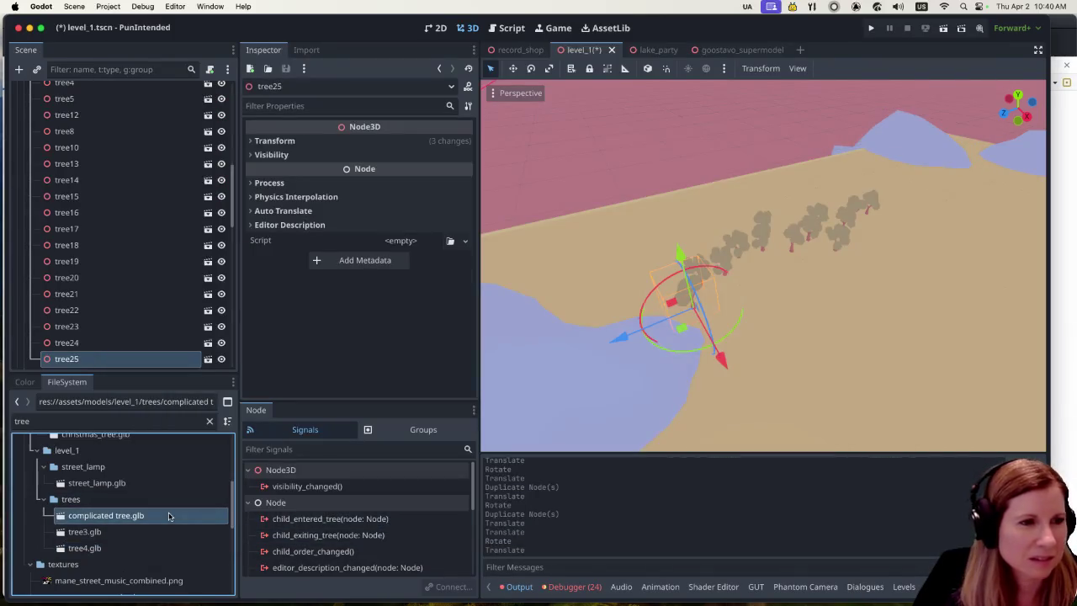
scroll(155, 515, down, 2)
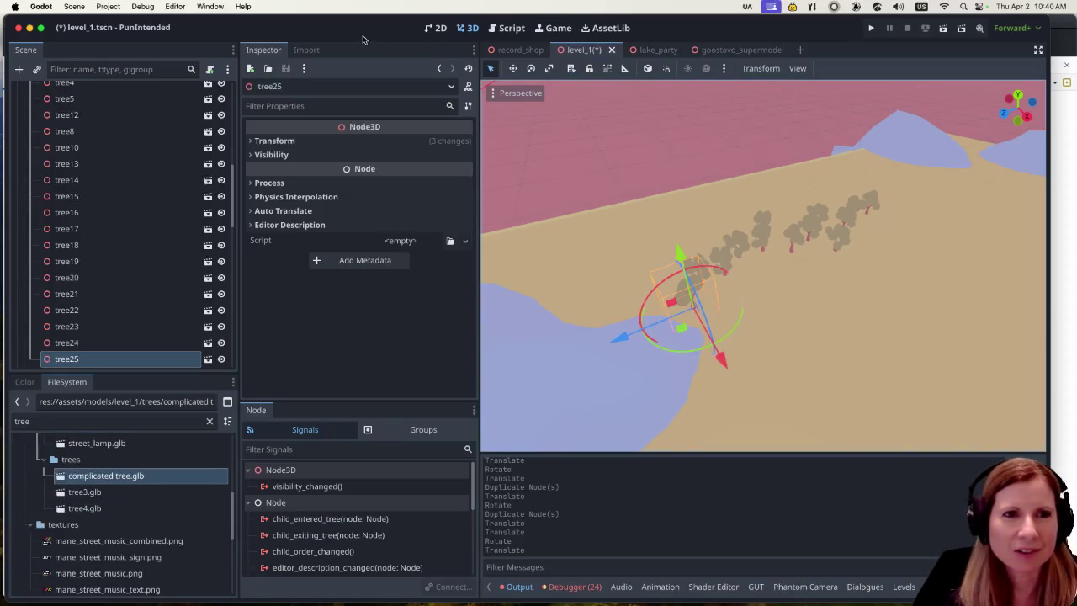
key(ctrl+s)
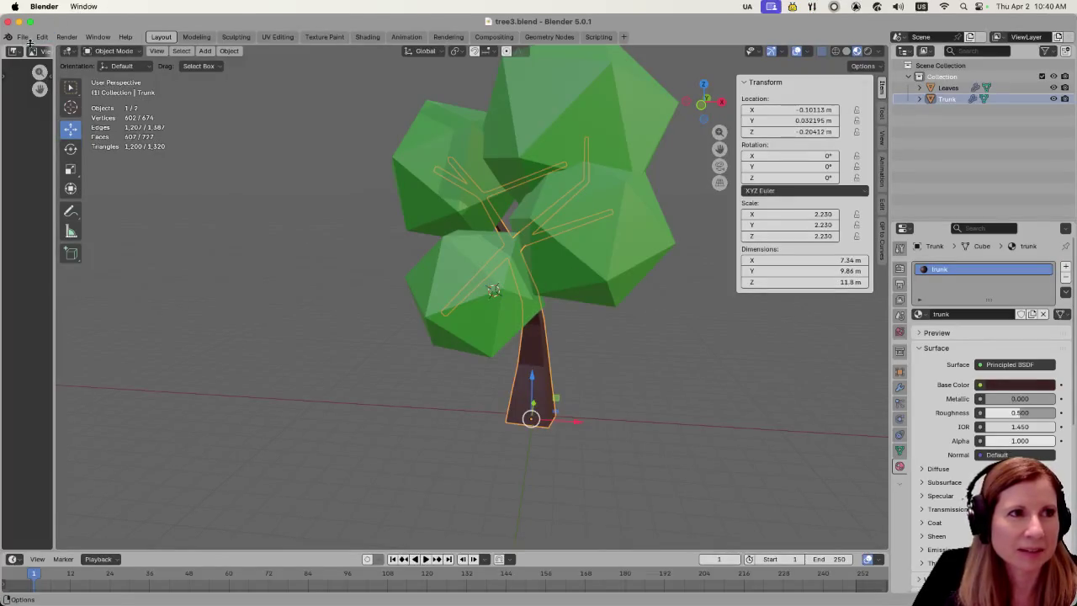
Create a new General Blender file from the File > New menu.
click(23, 37)
mouse_move(38, 49)
click(152, 50)
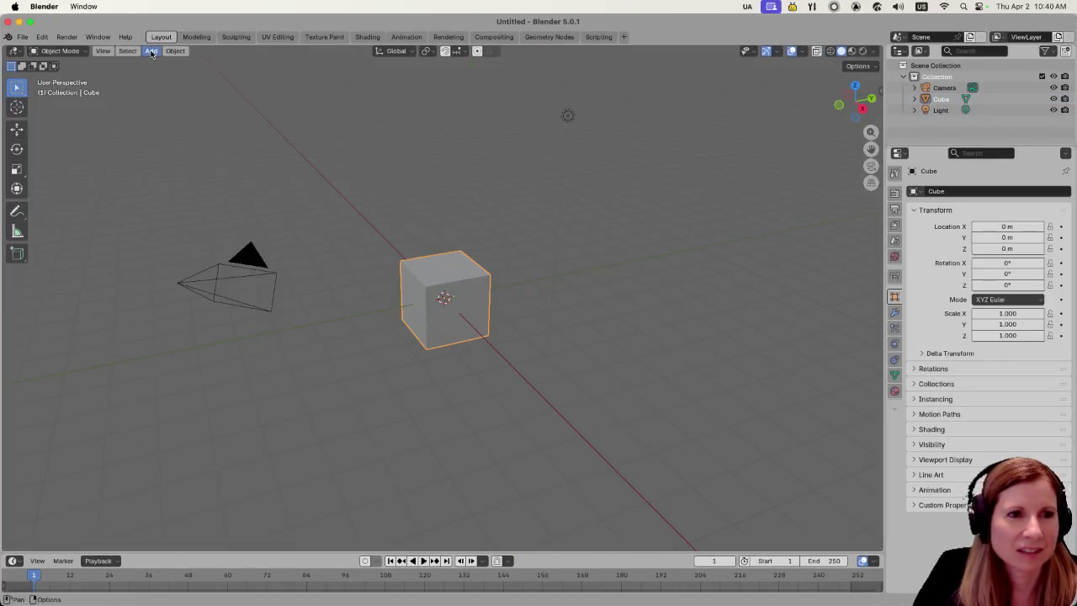
Delete the default Camera, Light and Cube so only the empty Collection remains.
click(278, 300)
key(Delete)
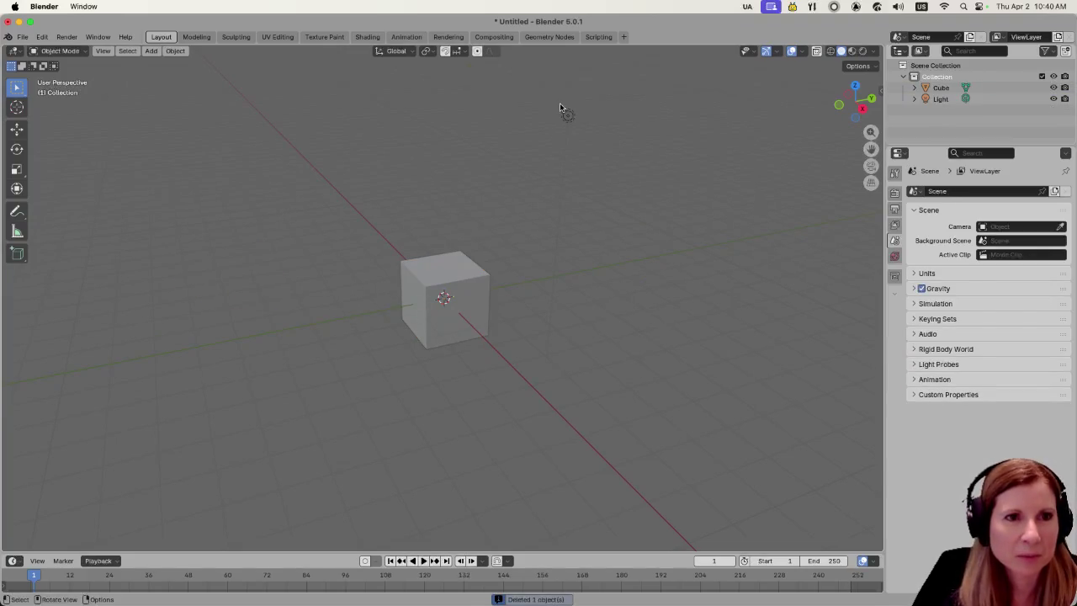
click(567, 113)
key(Delete)
click(439, 329)
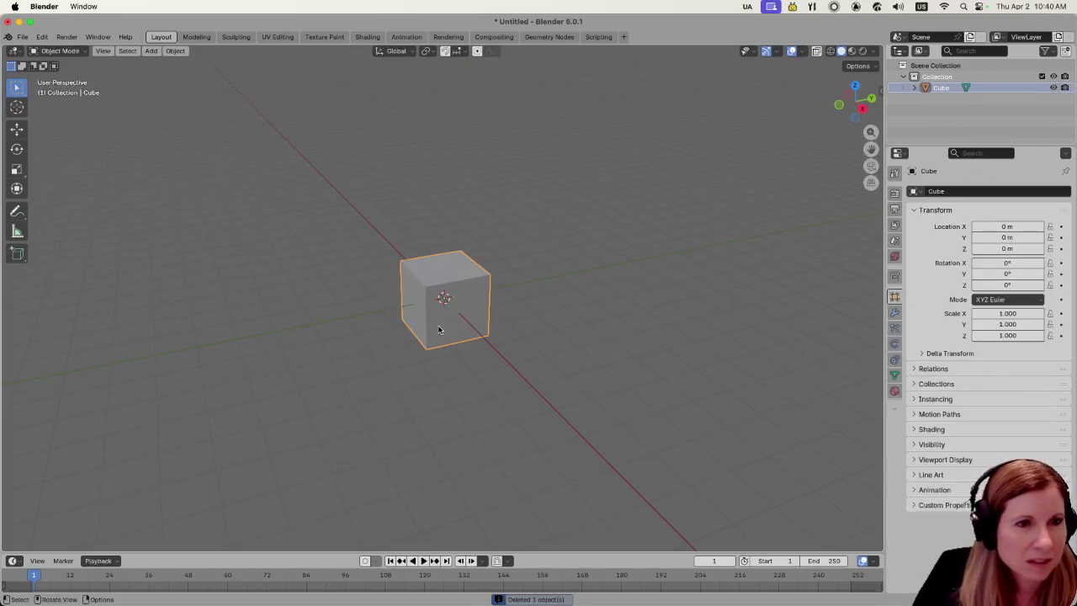
key(Delete)
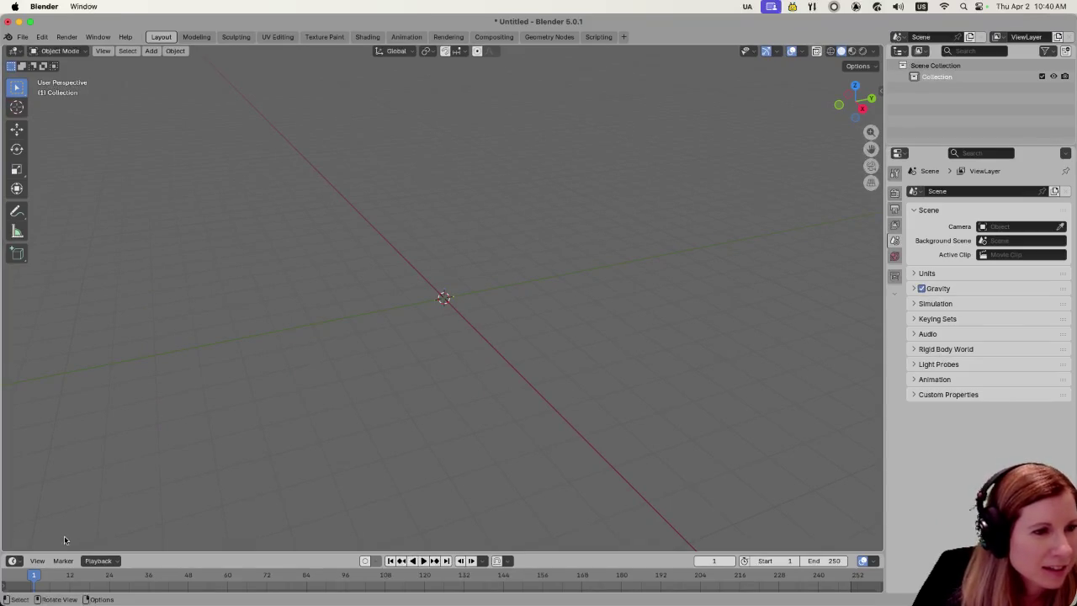
right_click(134, 378)
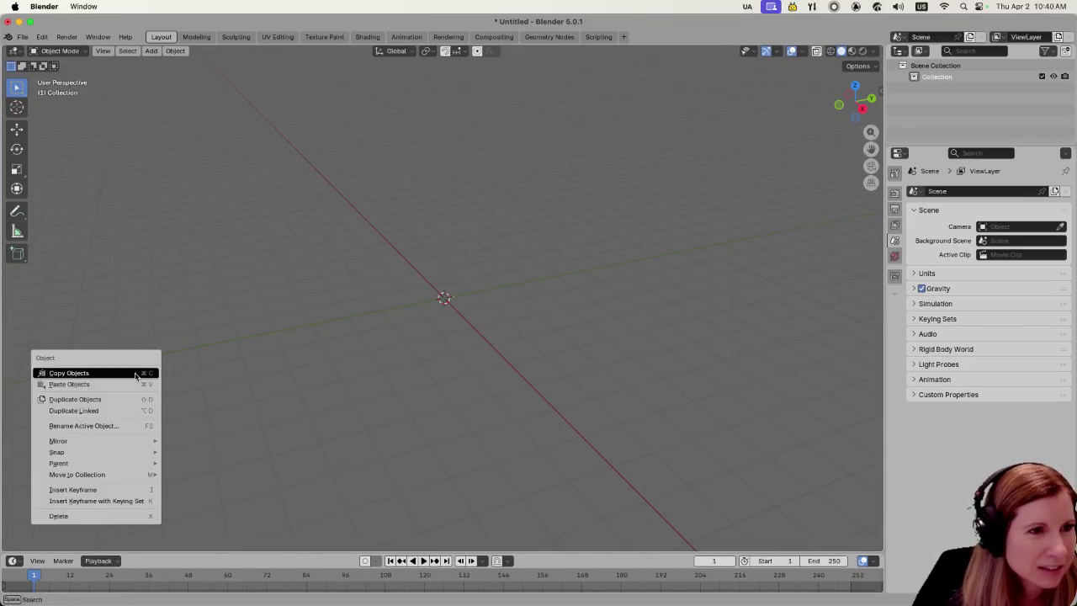
click(267, 368)
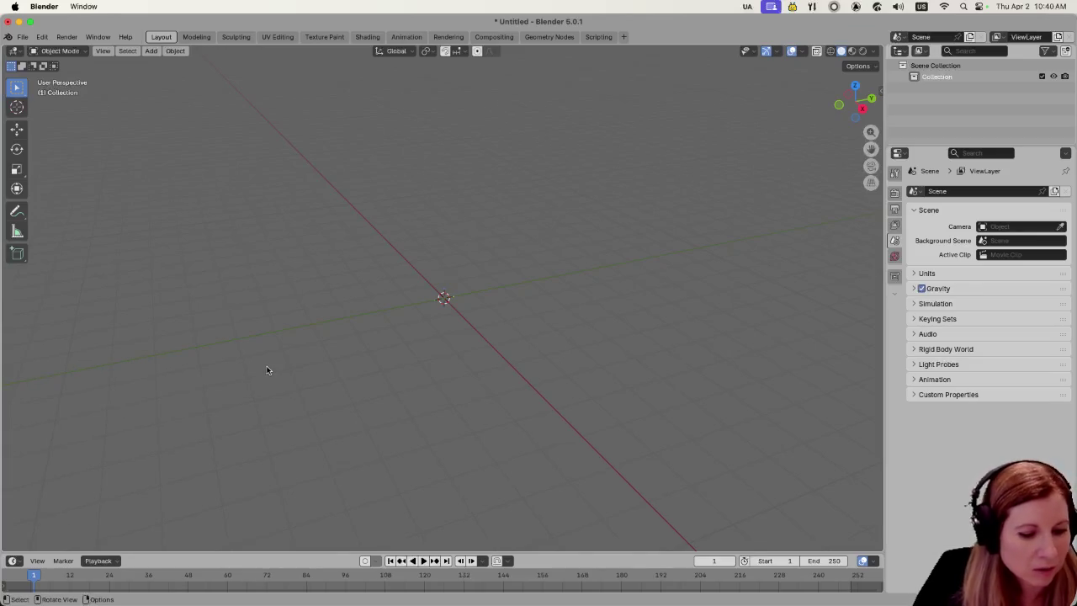
Browse the Shift+A Add menu's Mesh, Armature, Metaball and Curve categories and add a Sapling tree.
key(shift+a)
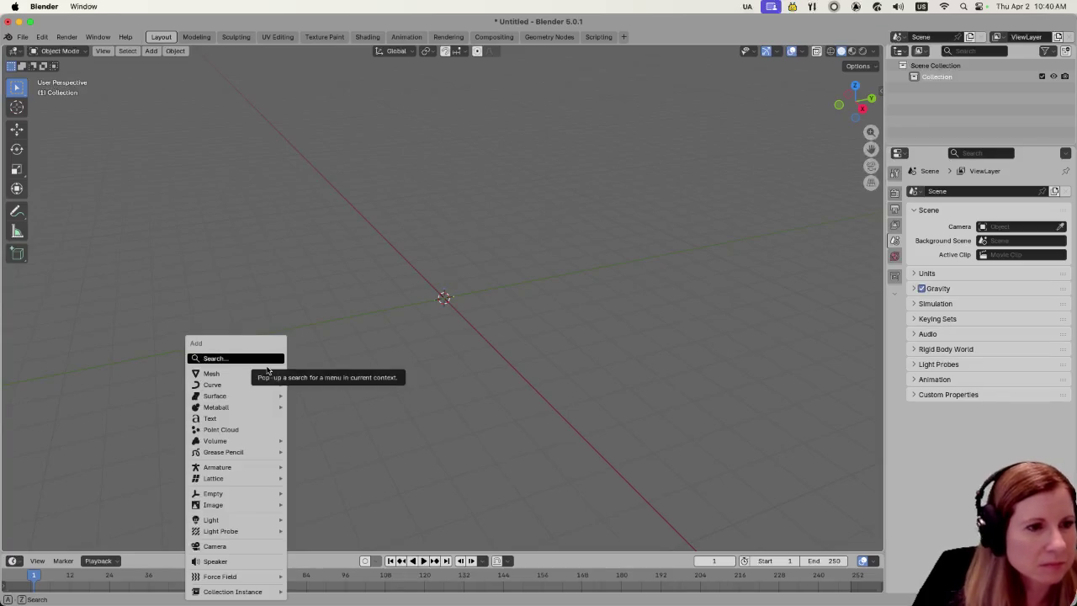
mouse_move(258, 377)
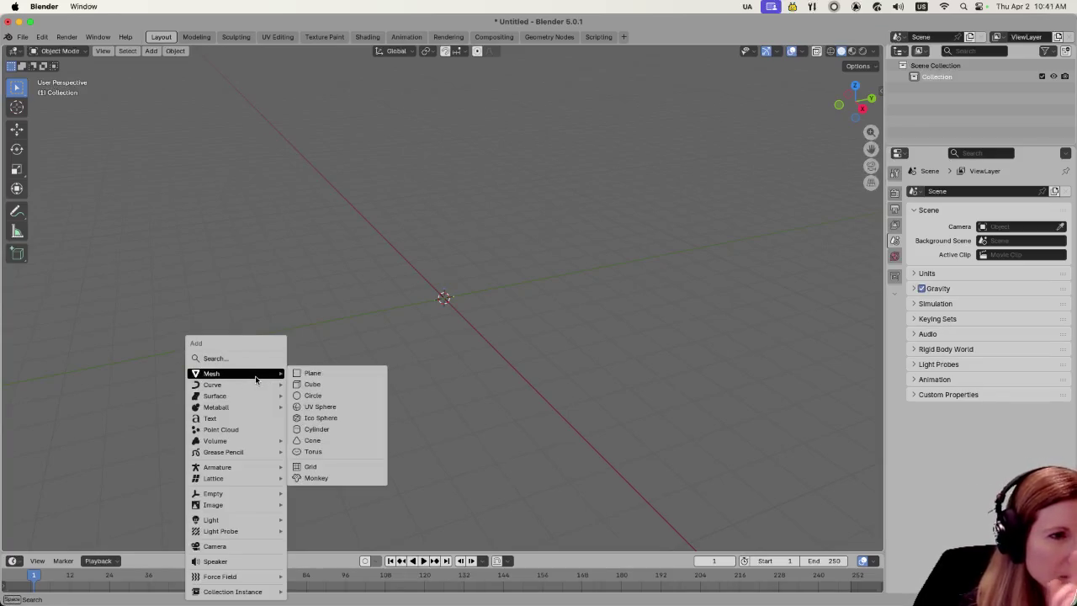
mouse_move(249, 467)
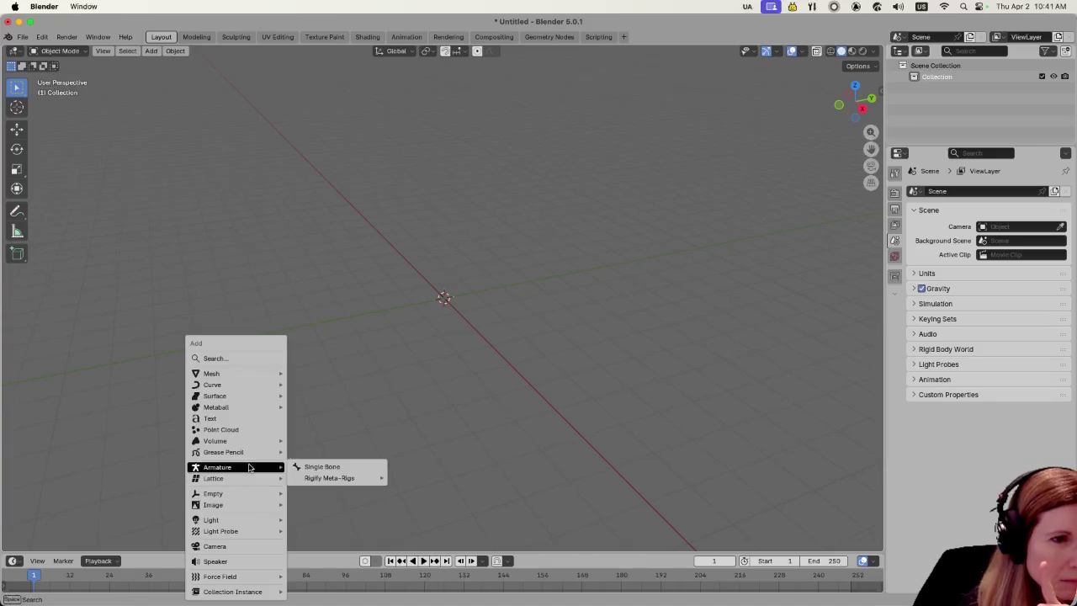
mouse_move(257, 533)
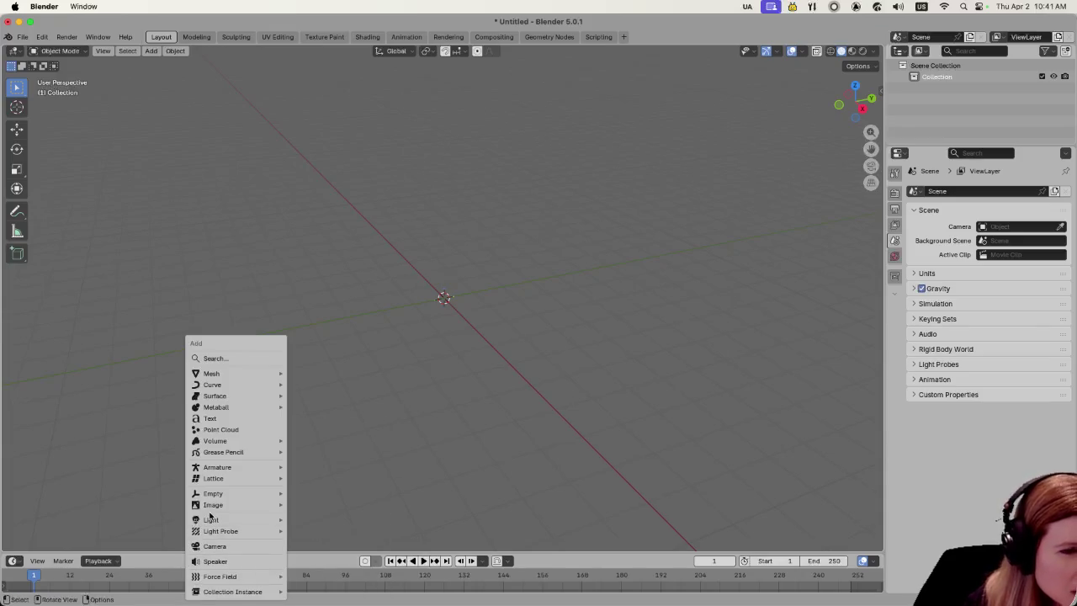
mouse_move(209, 478)
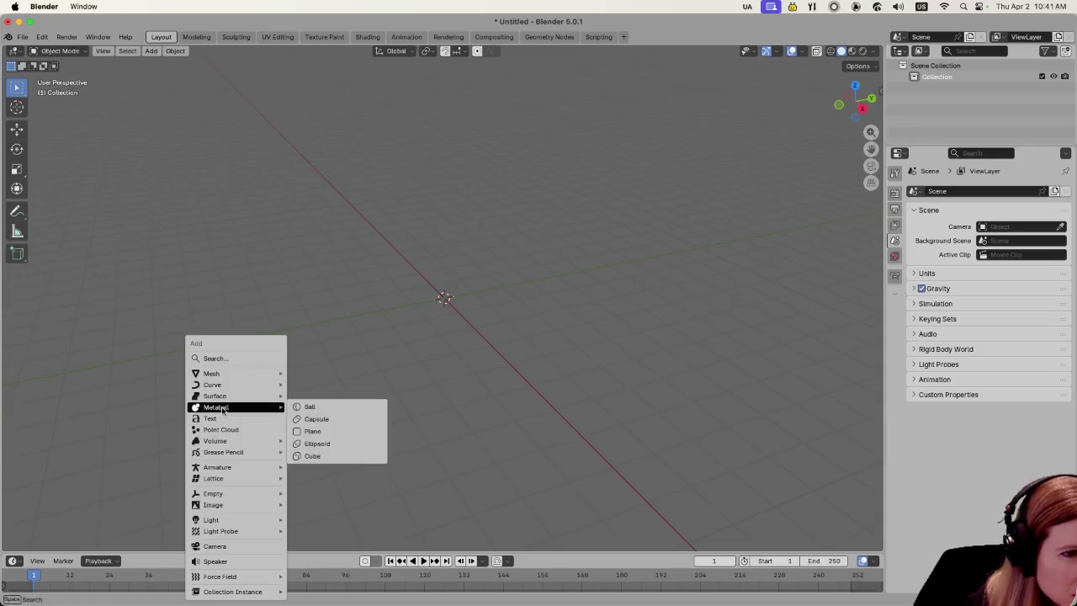
mouse_move(221, 402)
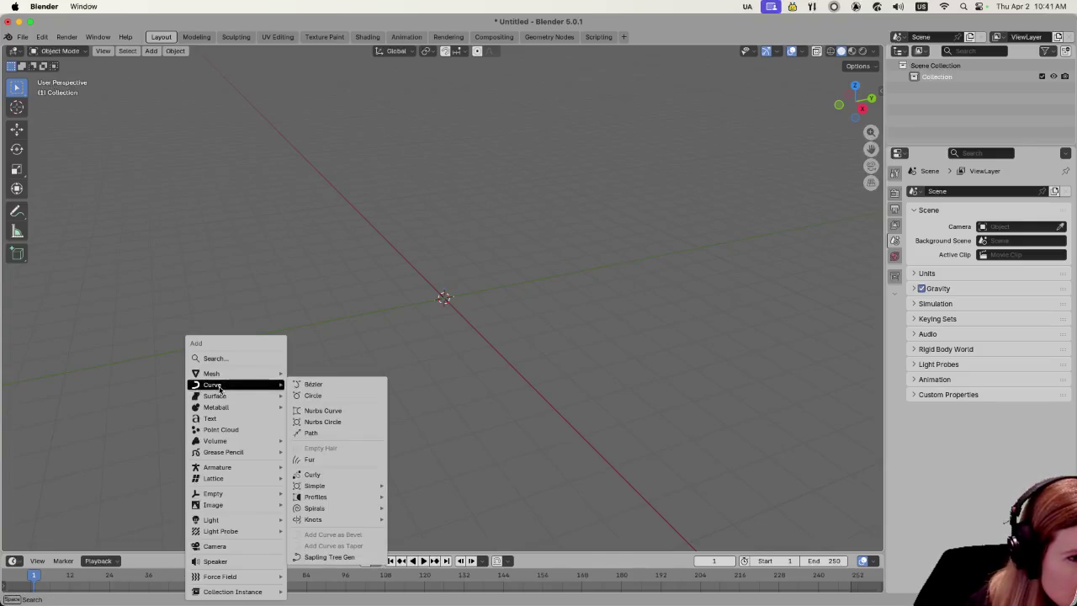
click(316, 557)
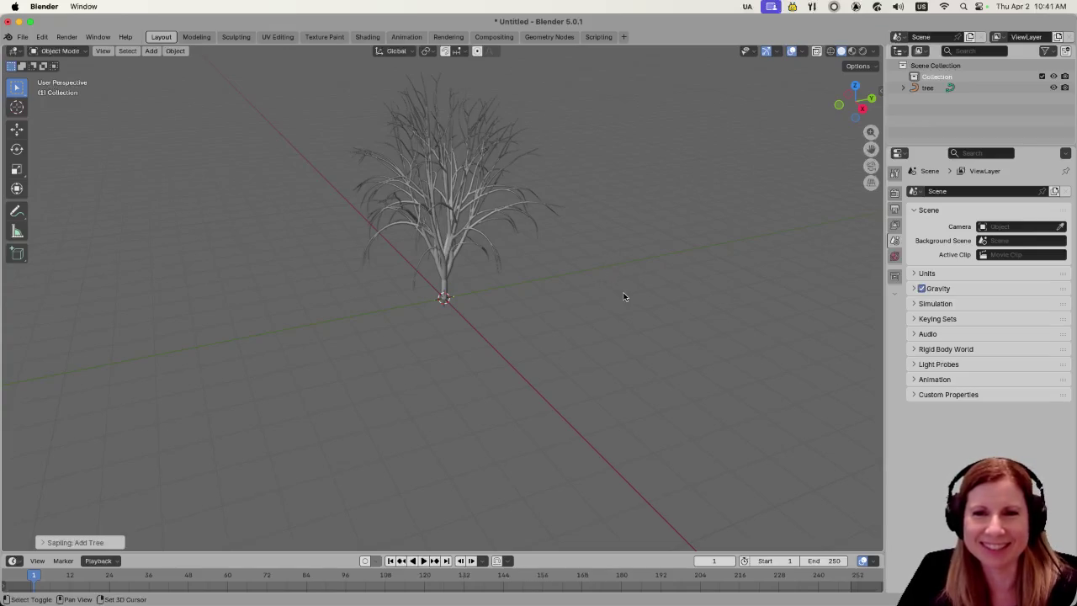
Zoom around the new Sapling tree and expand its Sapling: Add Tree settings panel.
scroll(628, 273, up, 3)
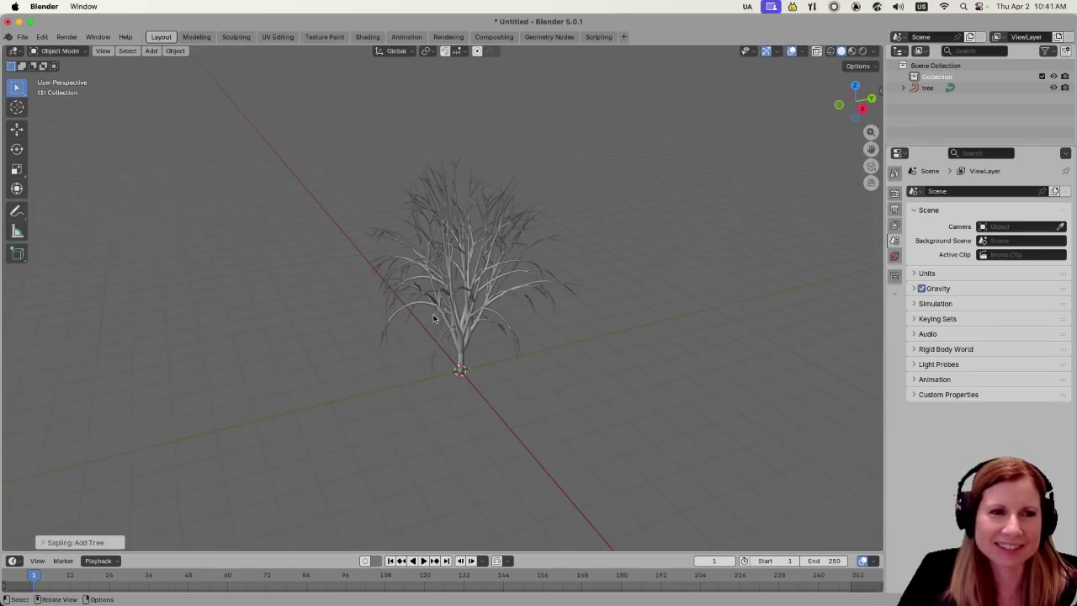
scroll(432, 320, up, 5)
scroll(433, 318, down, 4)
scroll(588, 343, down, 2)
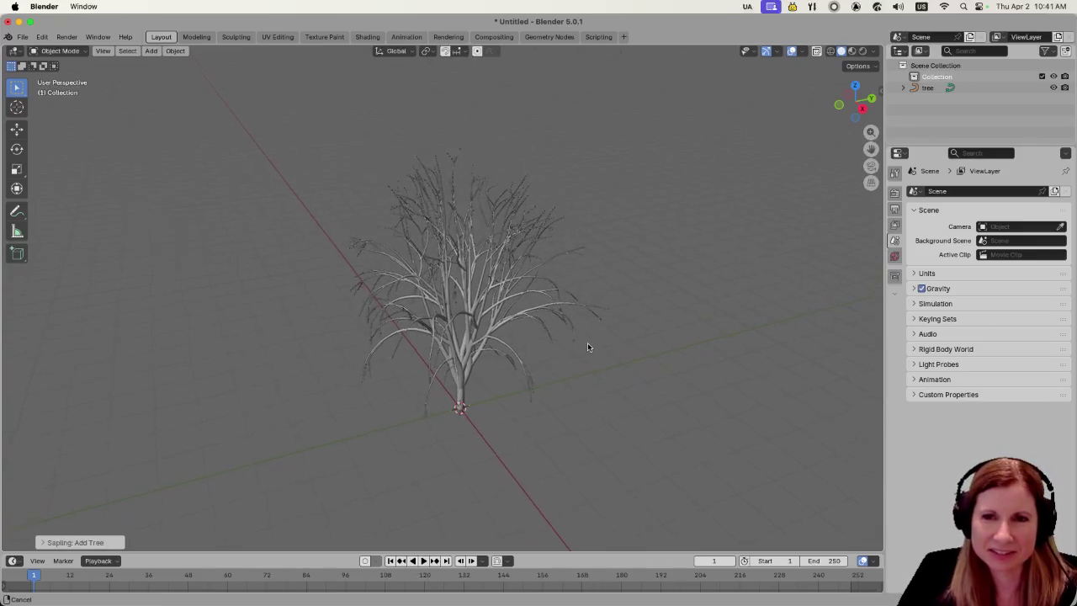
scroll(585, 334, up, 5)
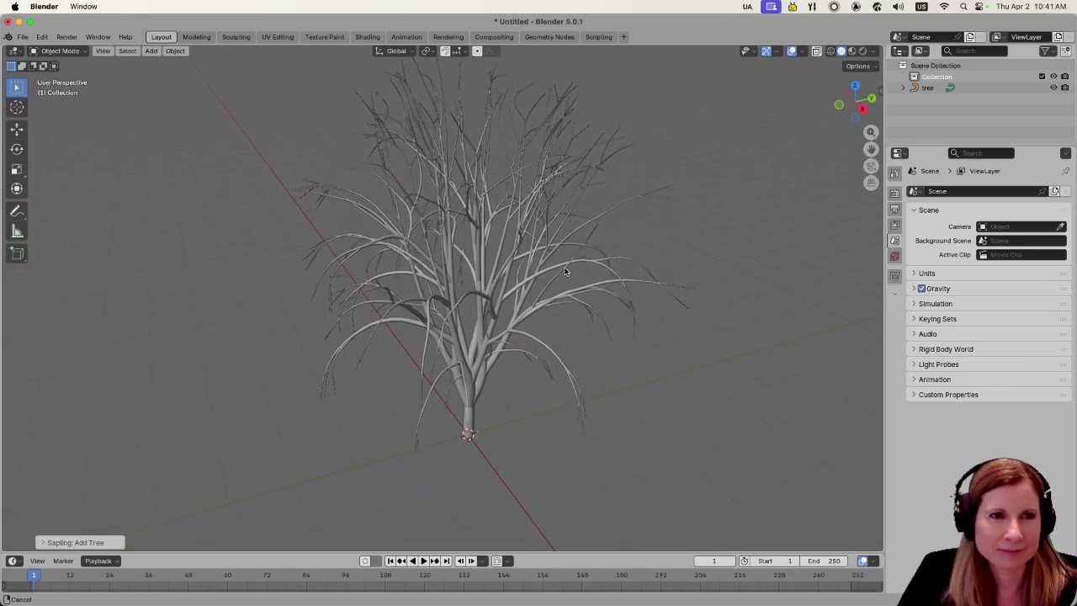
scroll(568, 267, down, 4)
scroll(568, 266, down, 1)
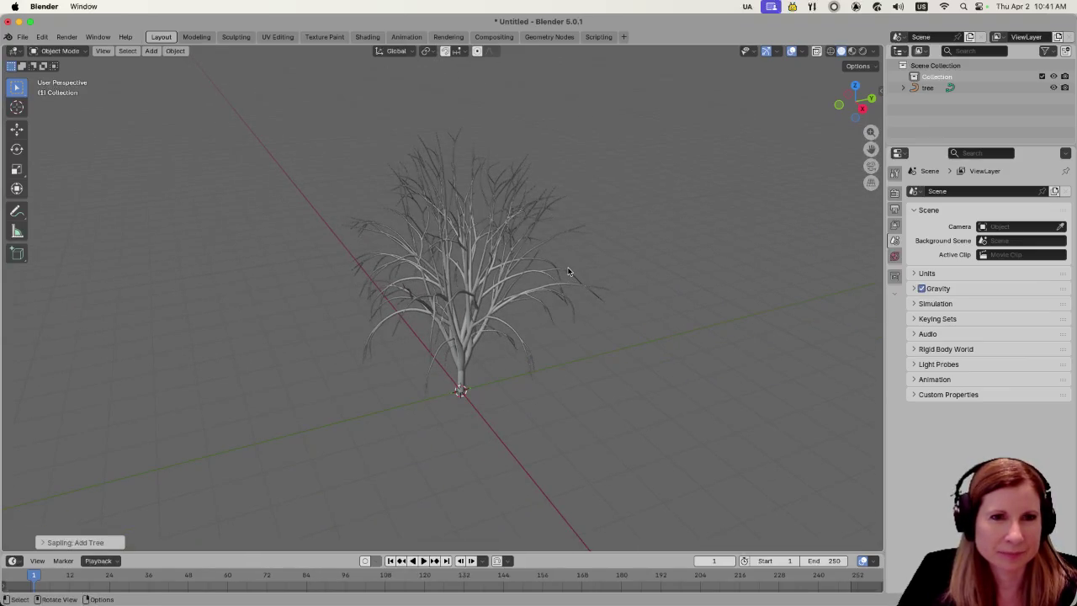
scroll(590, 325, up, 3)
scroll(590, 326, down, 2)
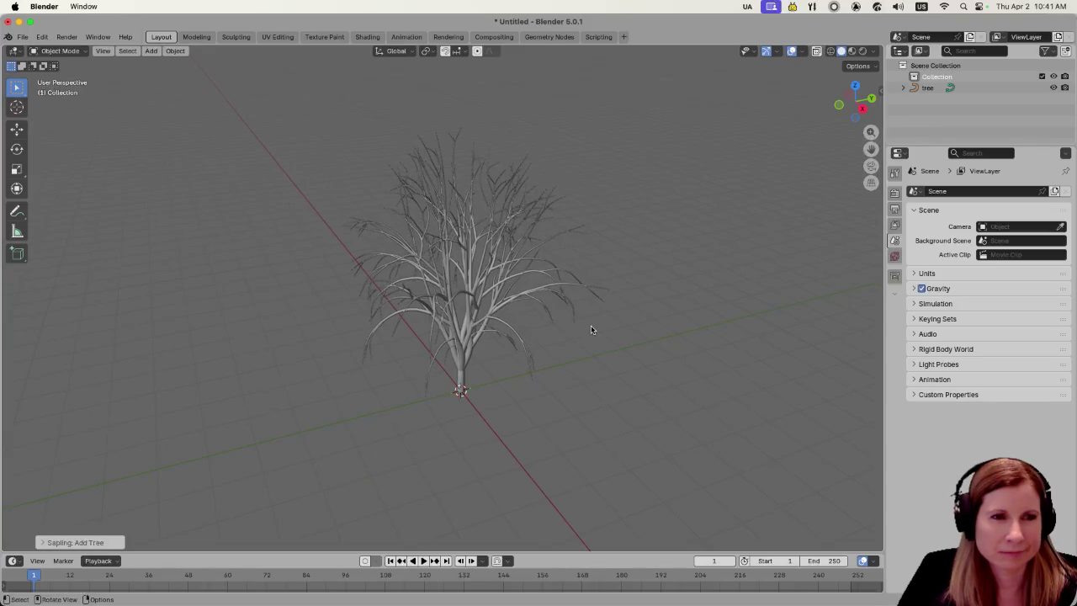
click(46, 542)
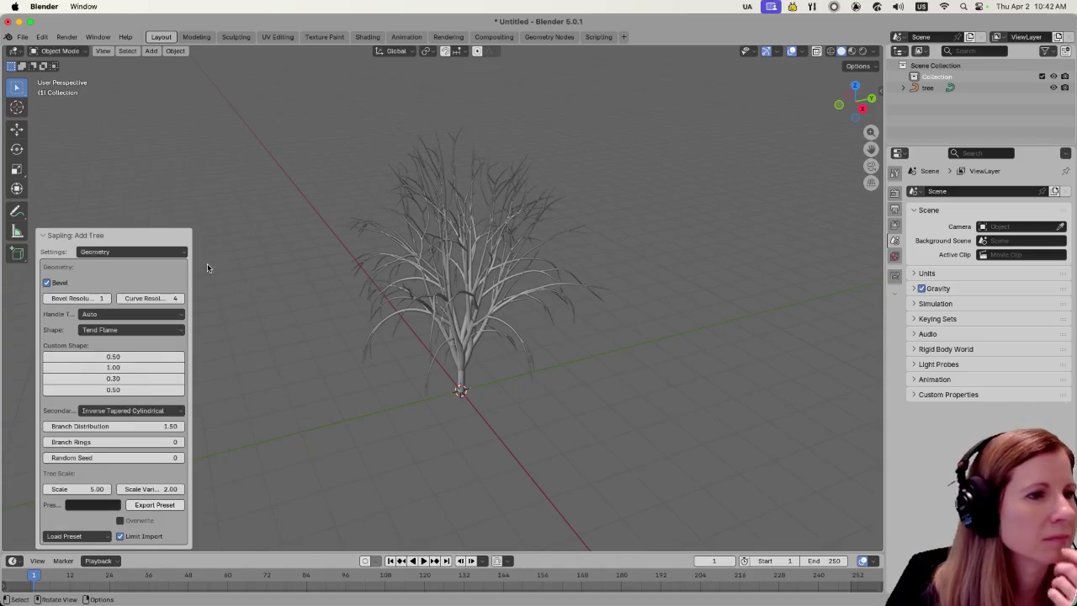
click(180, 253)
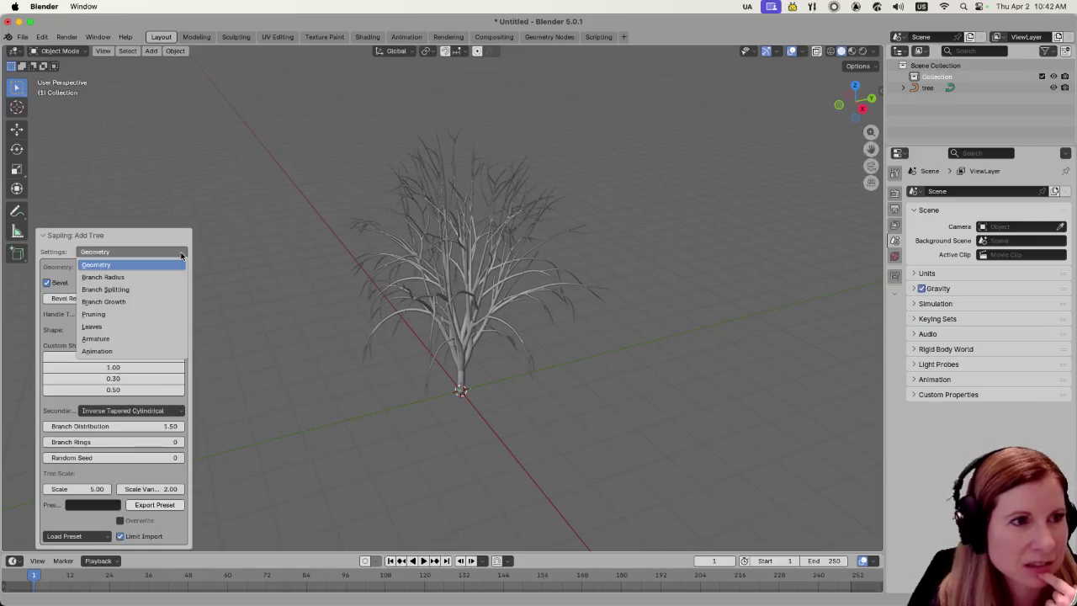
click(181, 255)
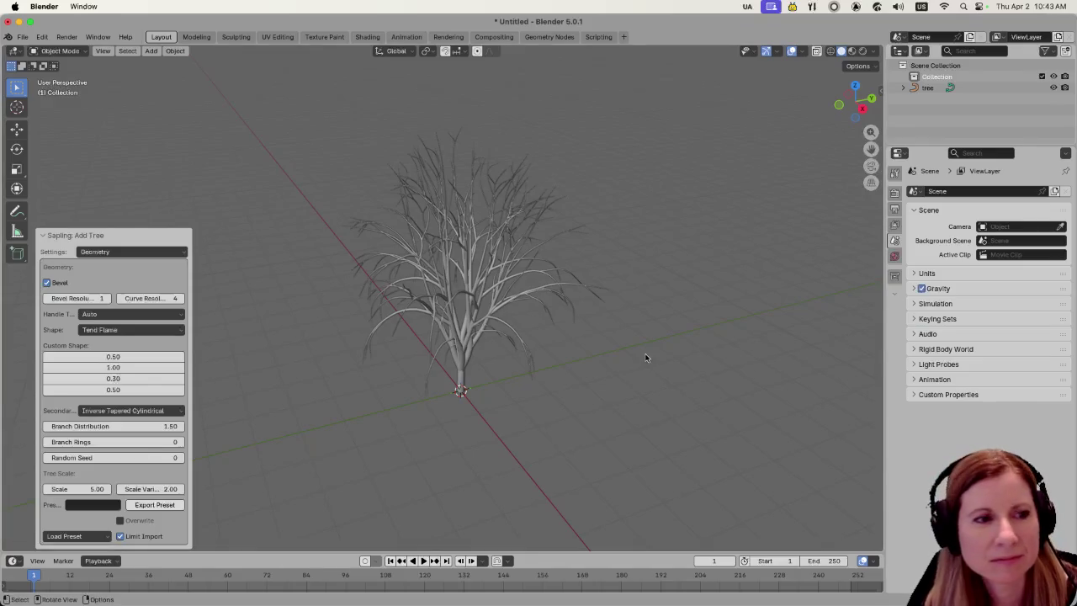
scroll(648, 349, down, 3)
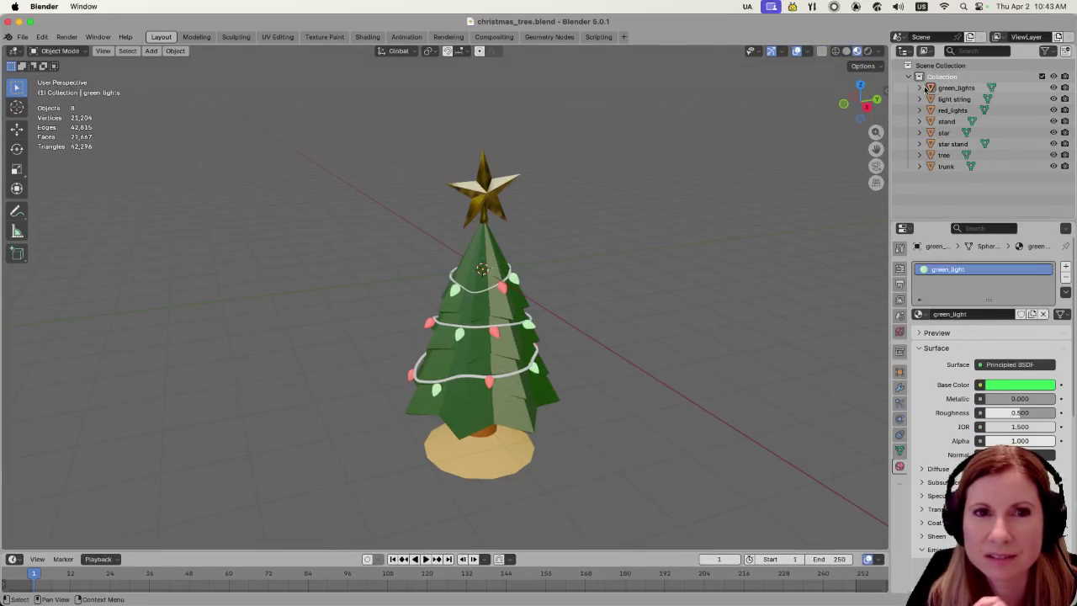
Hide the green_lights and light string objects, leaving only the red lights visible.
drag(1054, 87, 1054, 99)
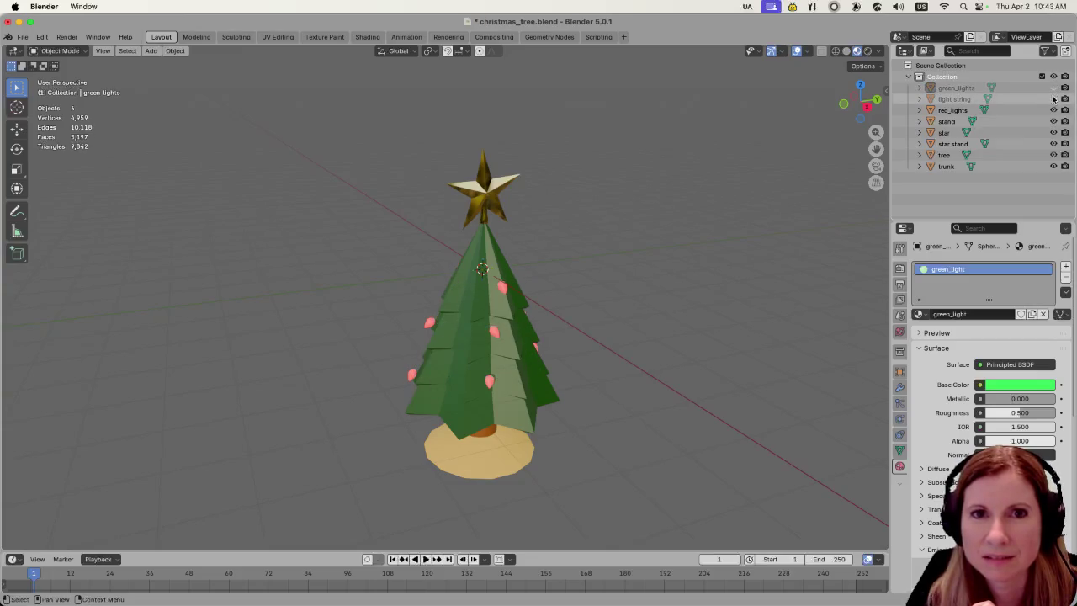
click(1053, 110)
click(1054, 121)
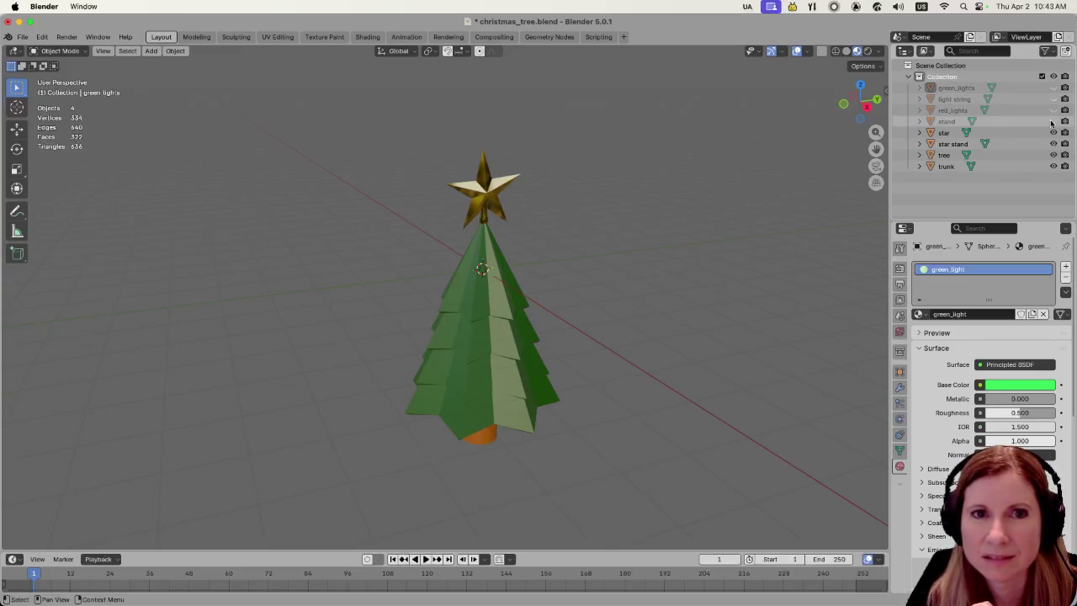
click(1053, 132)
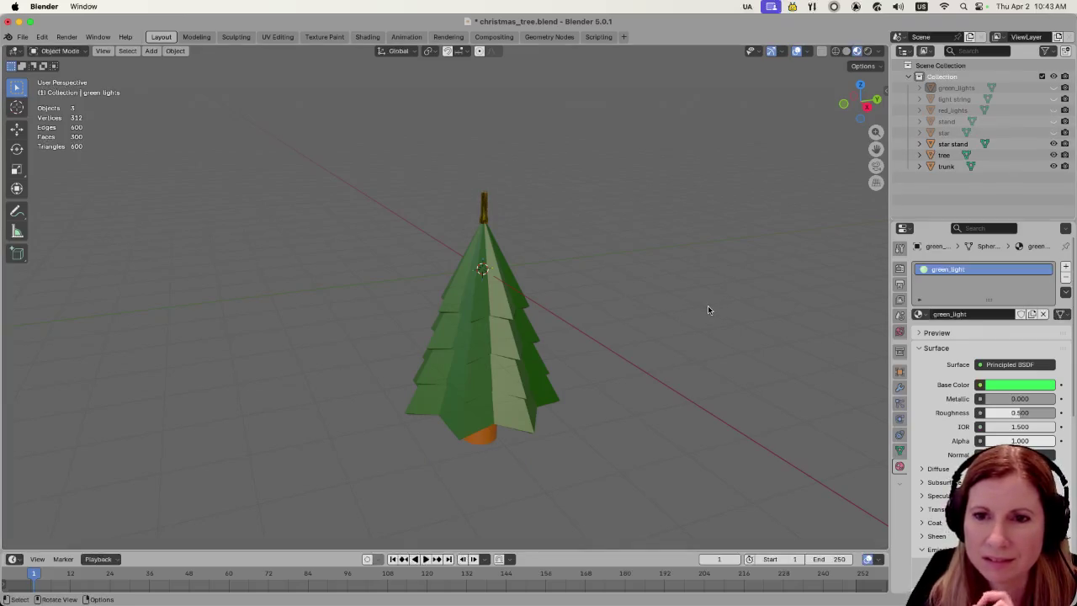
click(1054, 144)
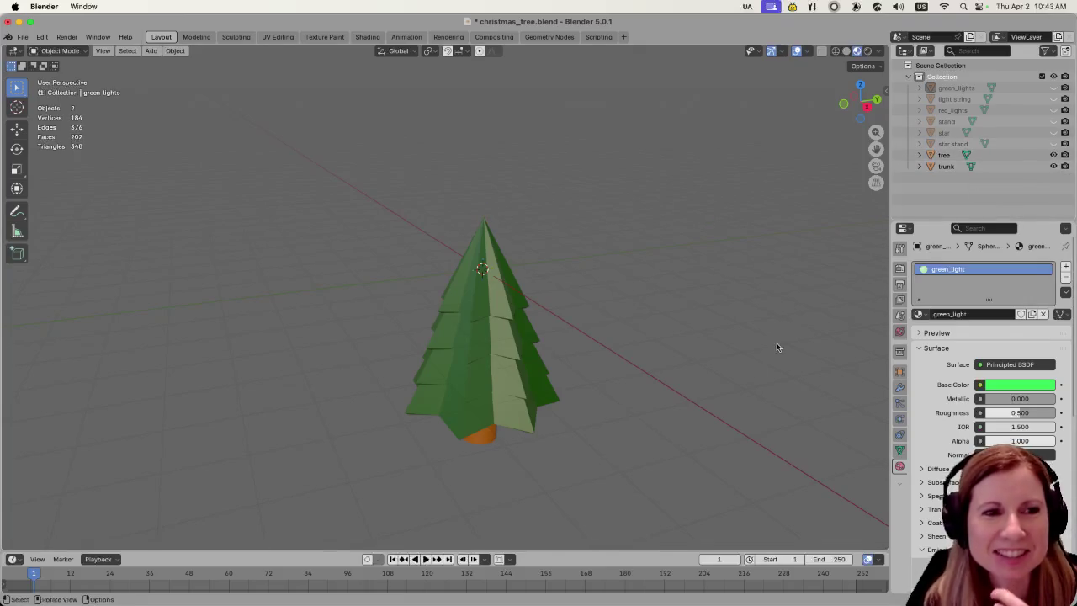
scroll(649, 374, down, 3)
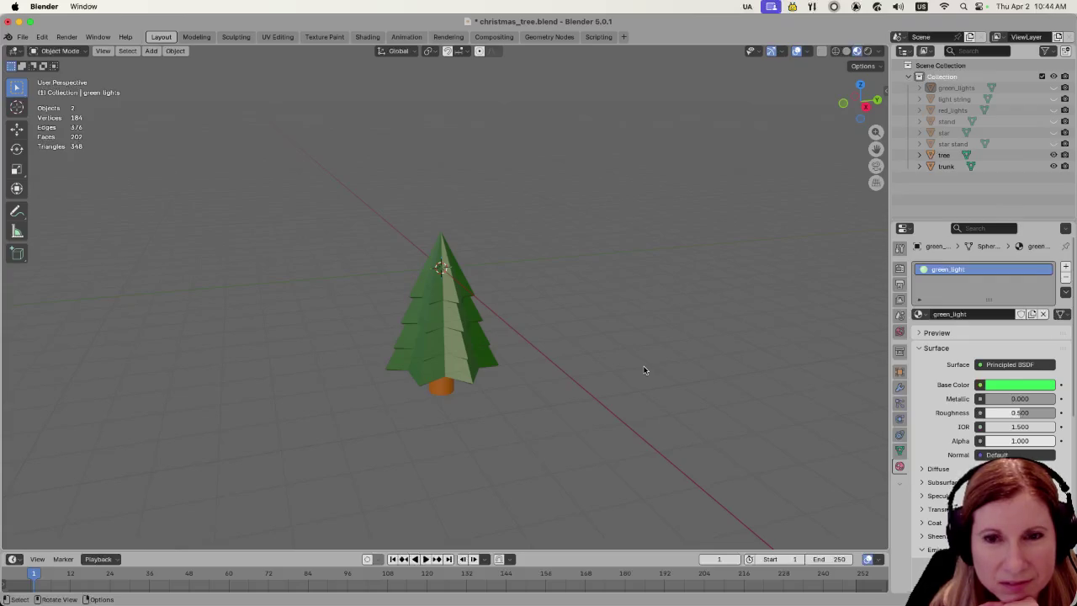
scroll(638, 367, up, 2)
scroll(637, 368, down, 2)
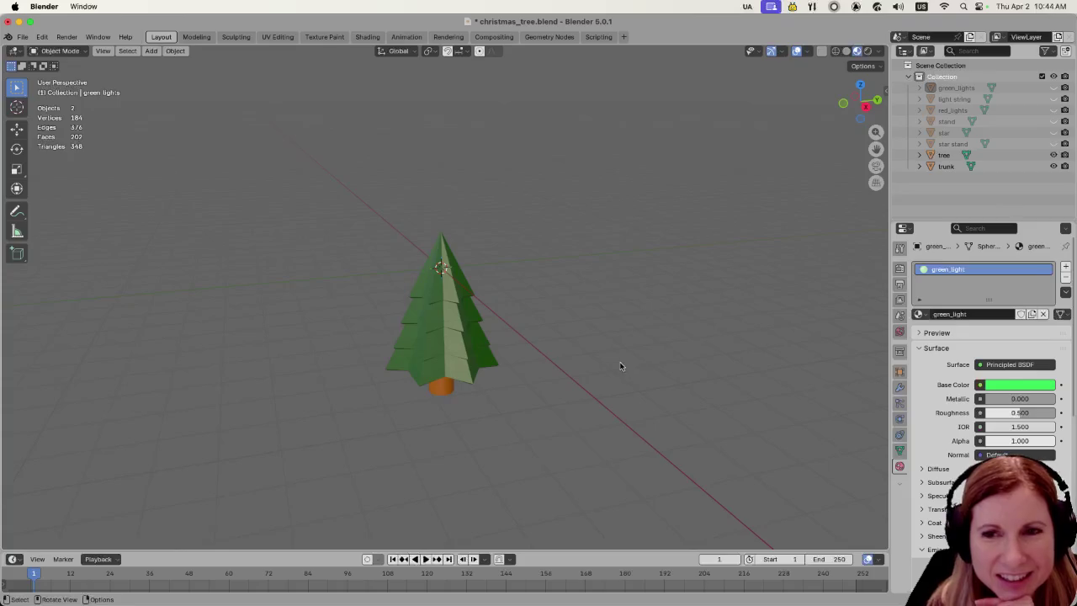
scroll(620, 366, right, 5)
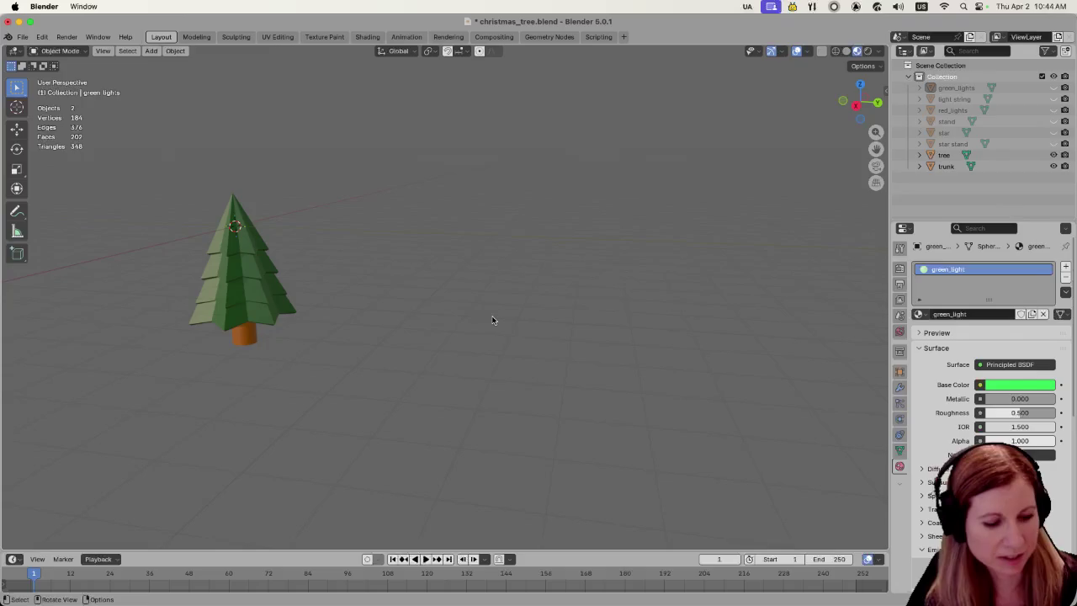
Add a cone and move it along Y to the right of the green tree.
key(shift+a)
mouse_move(493, 331)
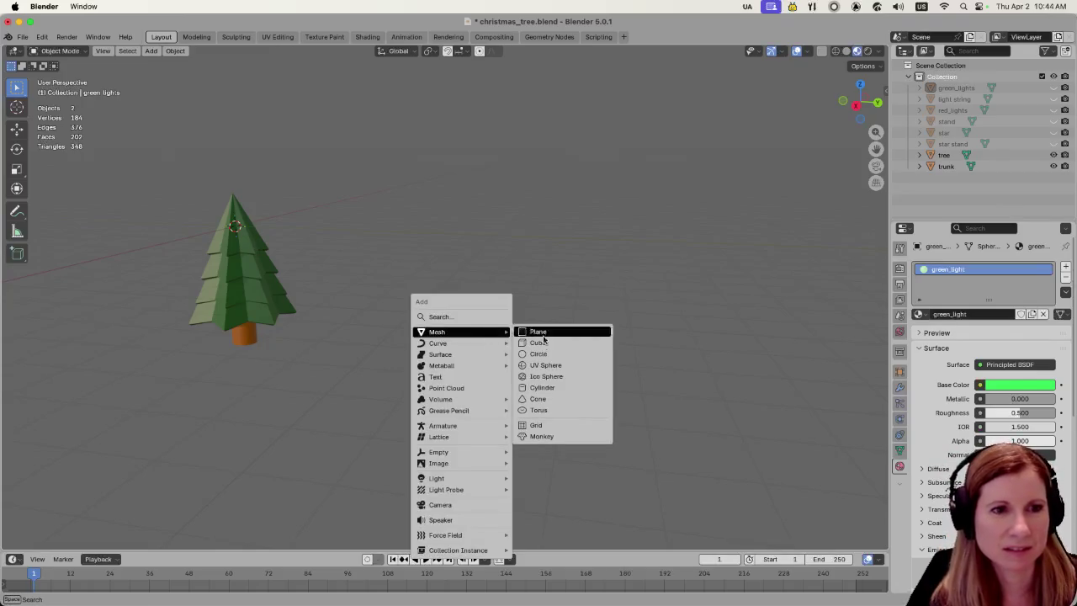
click(587, 402)
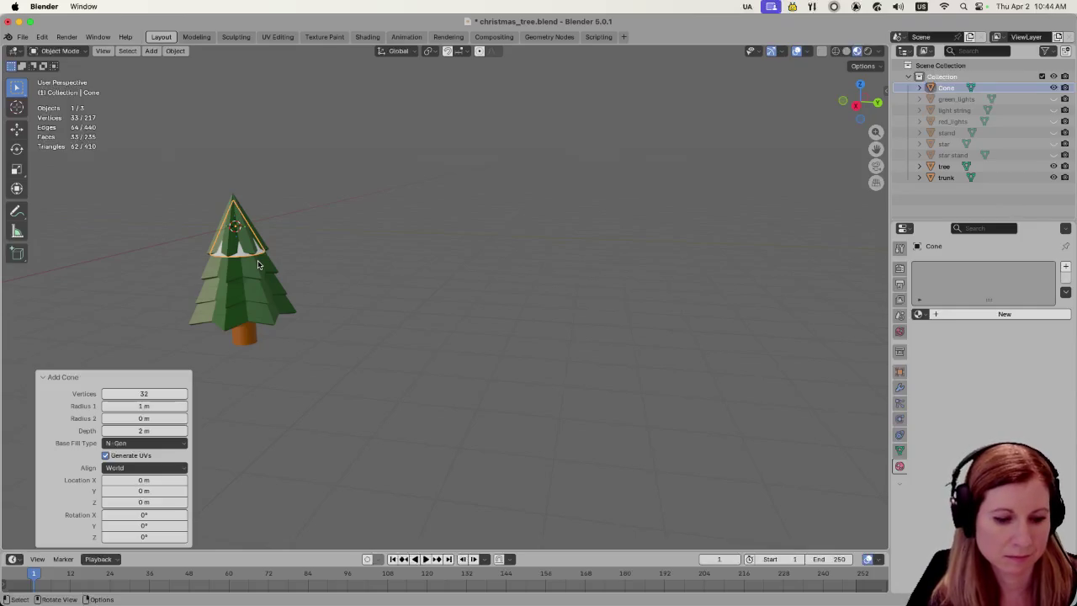
key(g)
key(y)
click(464, 321)
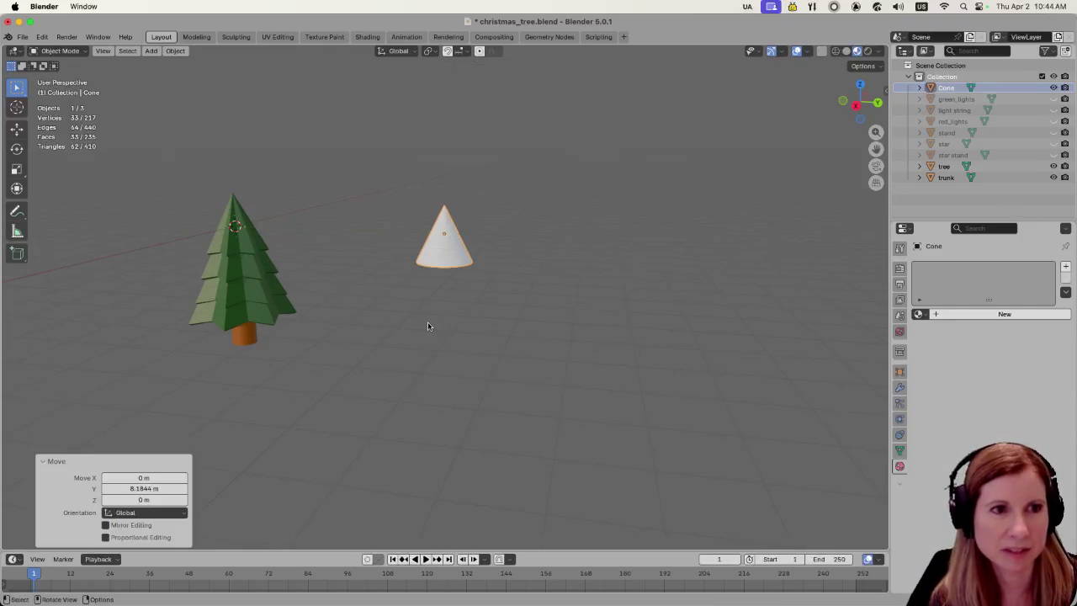
scroll(384, 301, up, 4)
scroll(381, 304, down, 2)
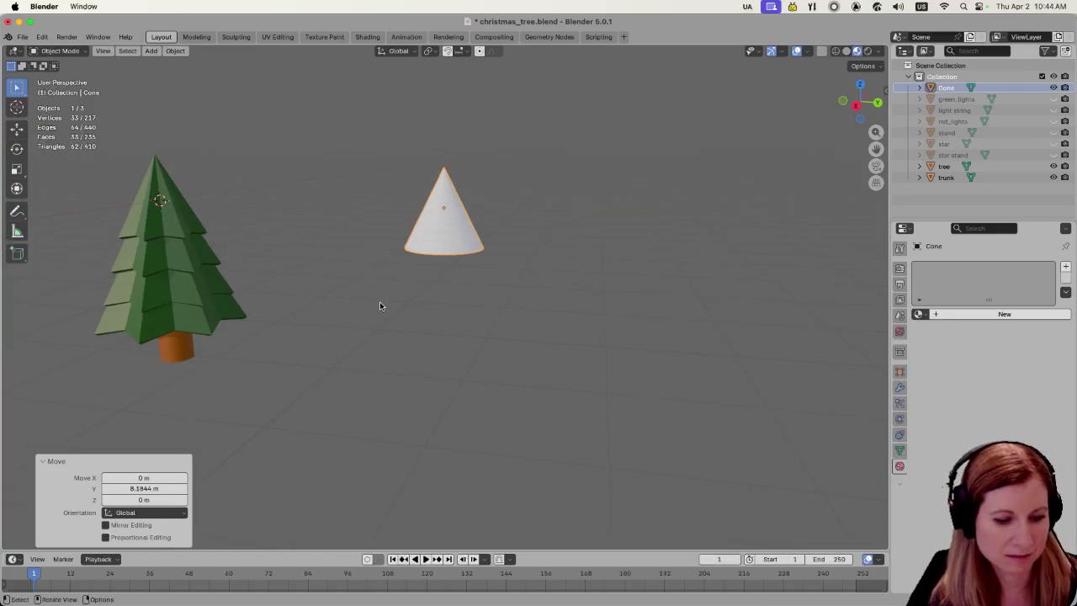
Duplicate the cone as Cone.001 and drop the copy just below it on Z.
key(shift+d)
key(z)
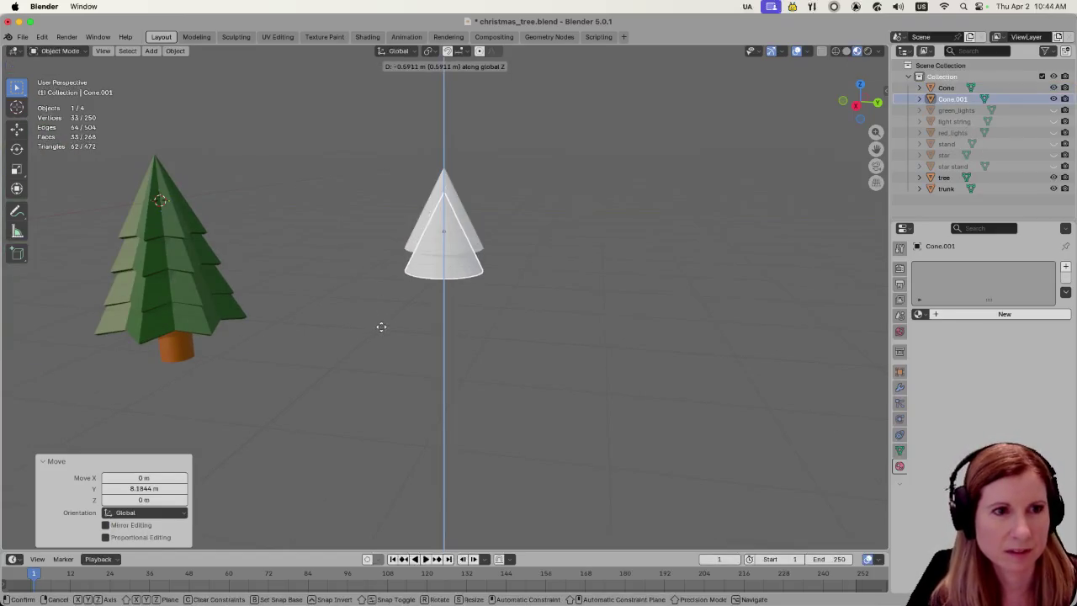
click(381, 342)
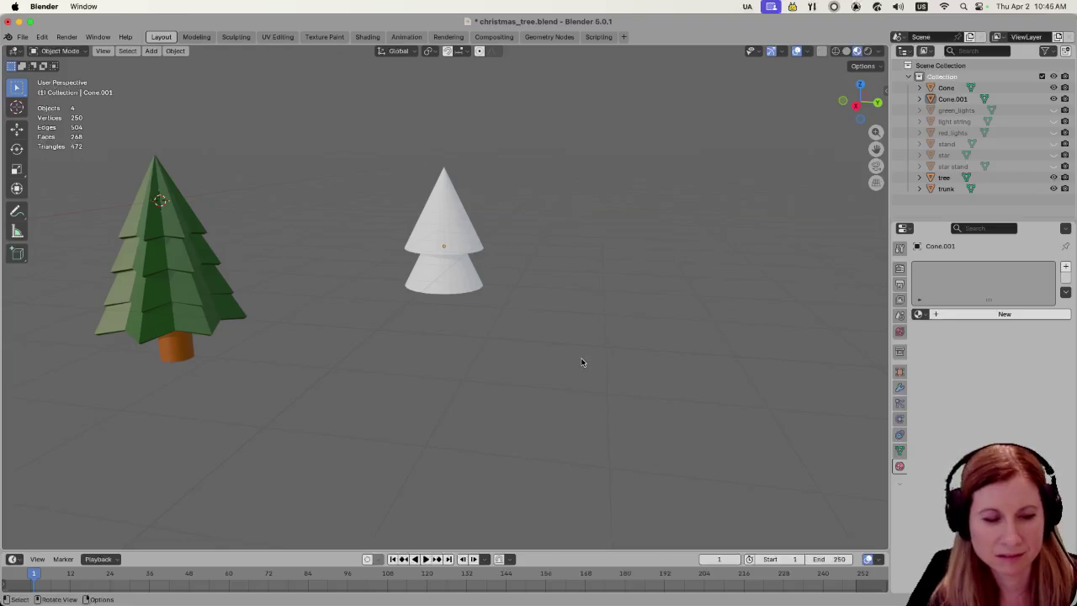
key(shift+a)
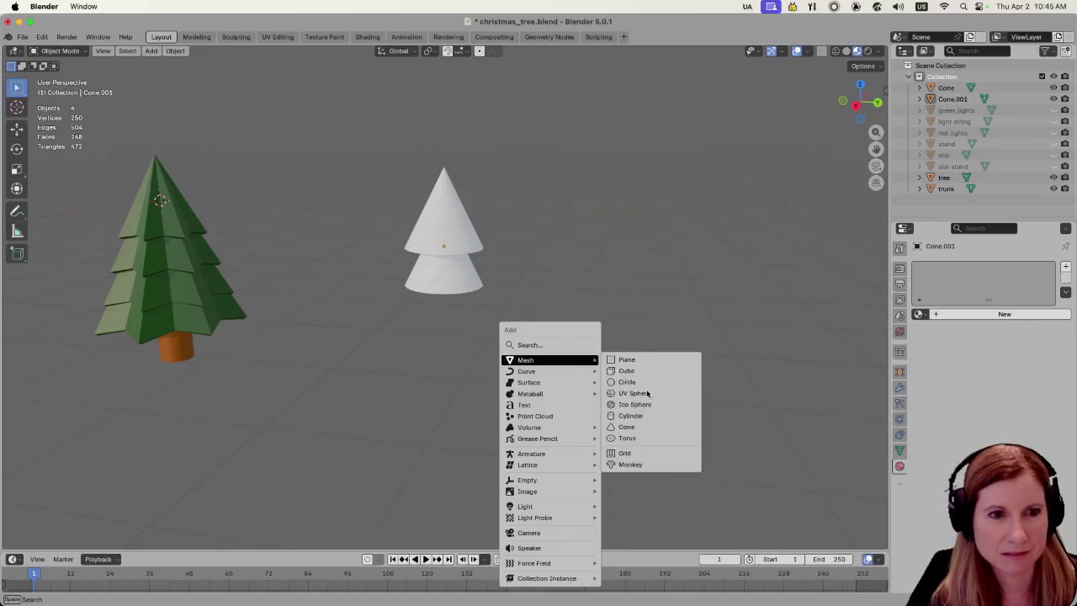
Add a cylinder beside the cones, scale it to 0.701 and narrow its width.
click(643, 419)
key(g)
key(y)
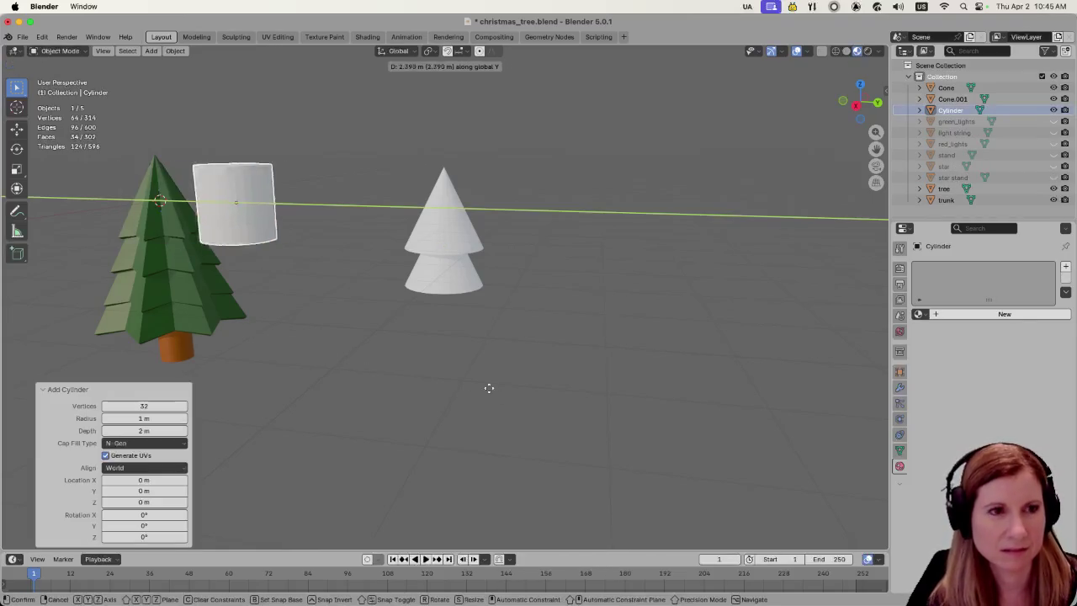
click(716, 408)
key(s)
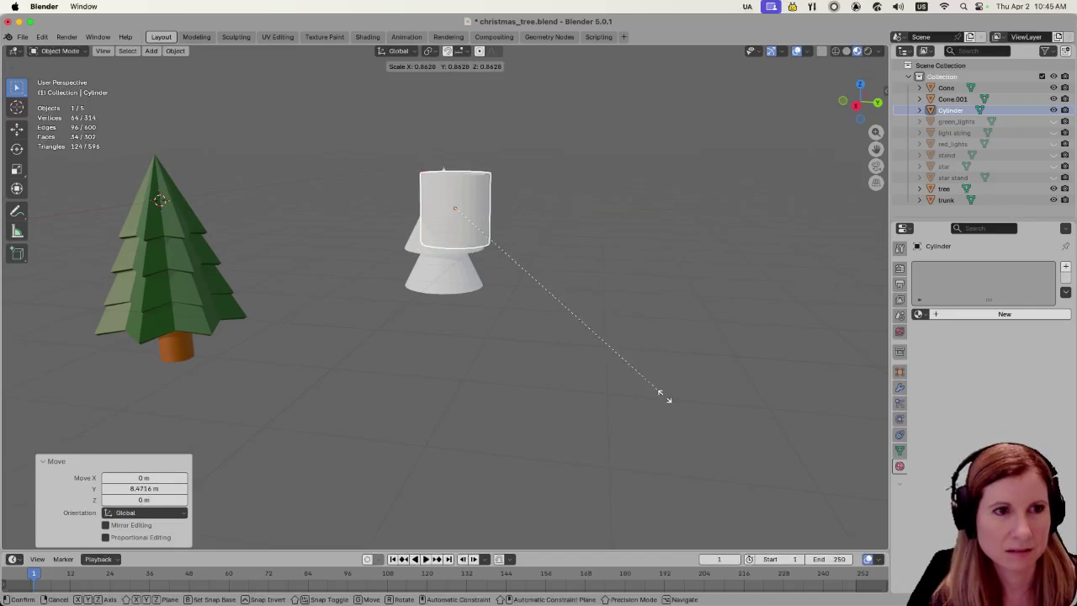
click(614, 370)
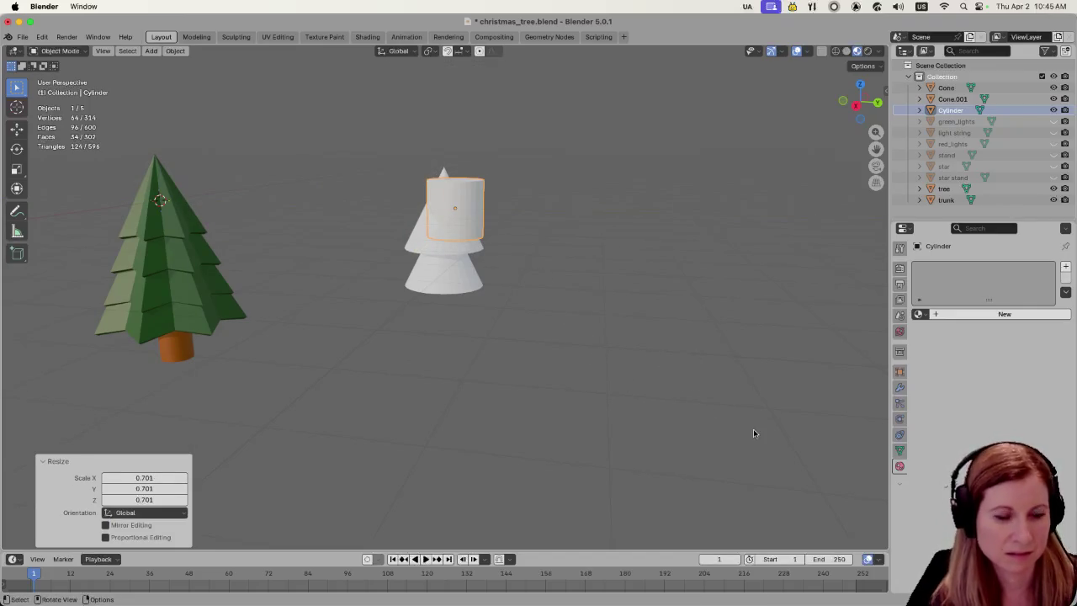
key(s)
key(shift+z)
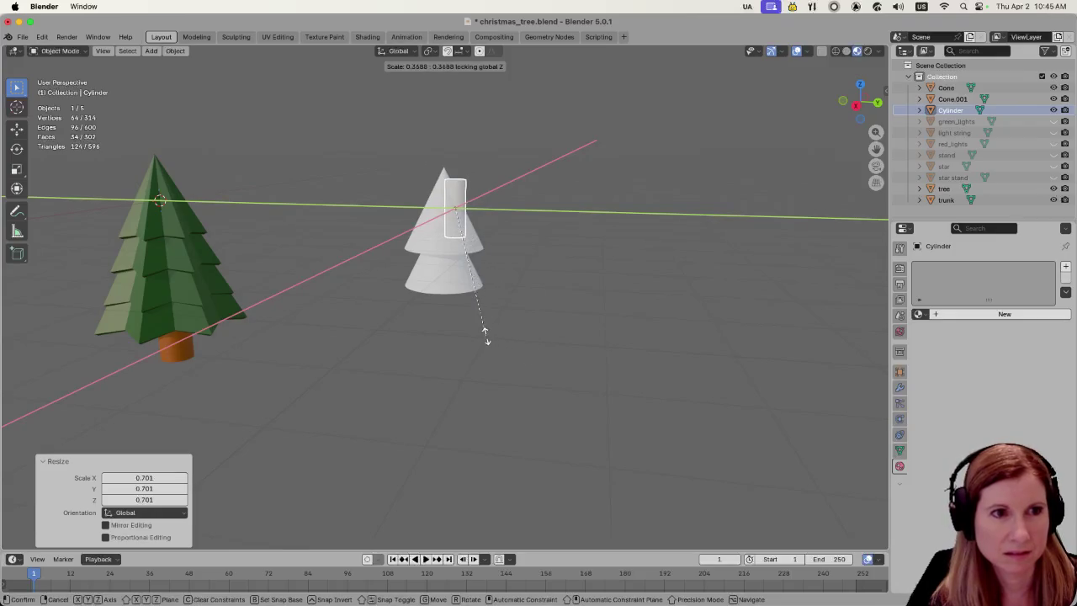
click(485, 336)
Move the cylinder down and along Y so it sits centred beneath the cones as a trunk.
key(g)
key(z)
click(481, 443)
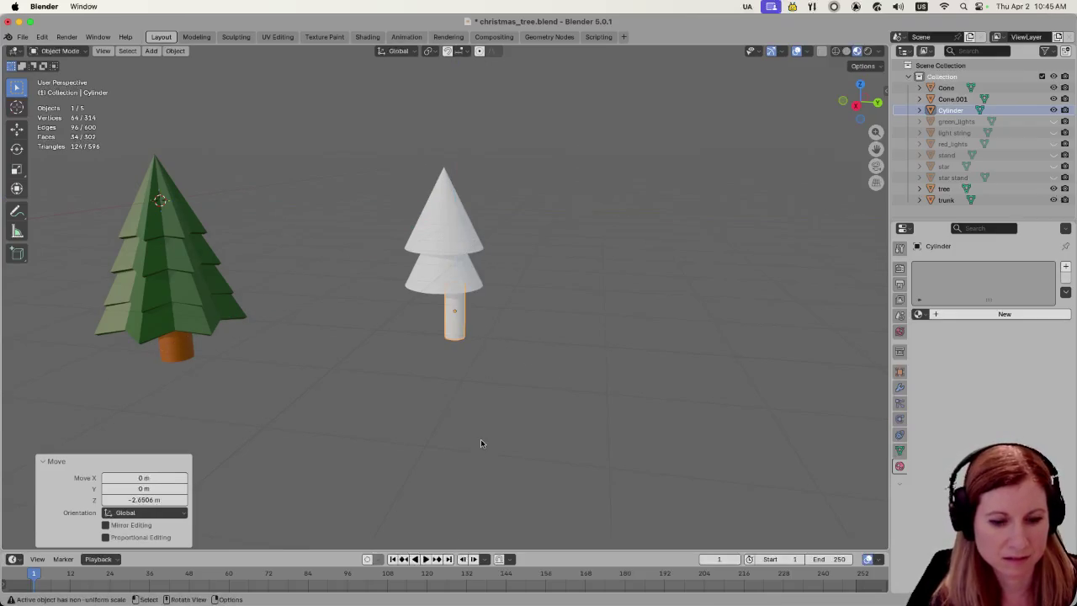
key(g)
key(y)
click(544, 401)
click(508, 391)
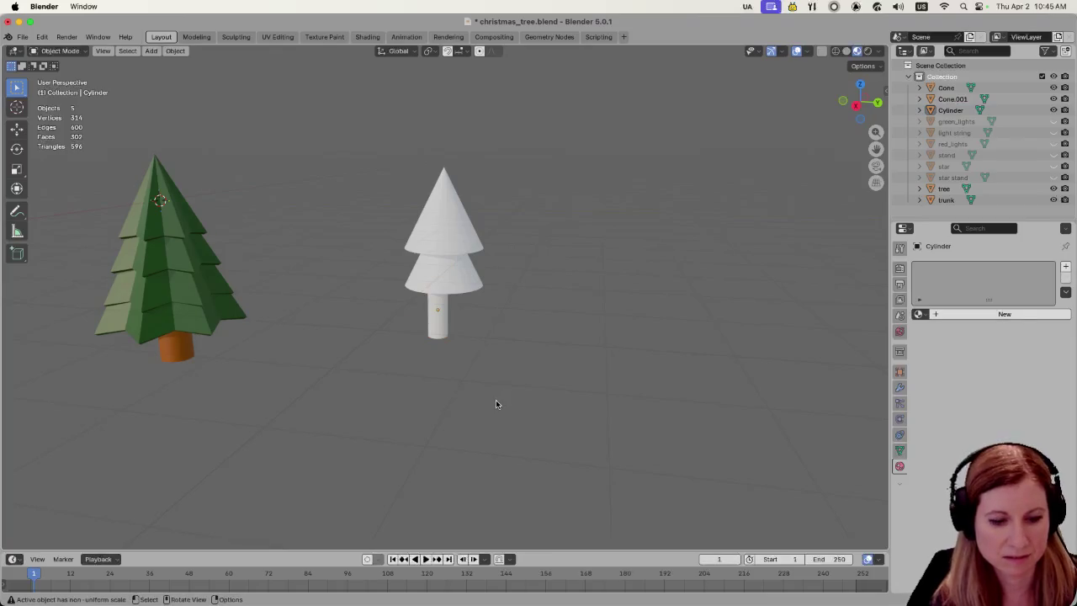
click(436, 325)
key(g)
key(y)
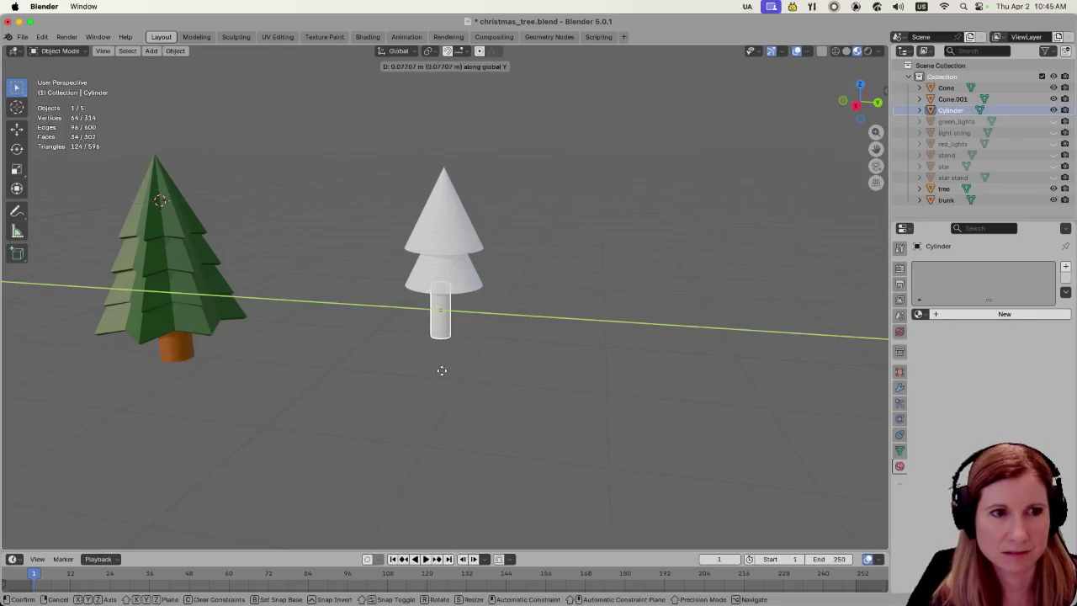
click(443, 370)
click(546, 383)
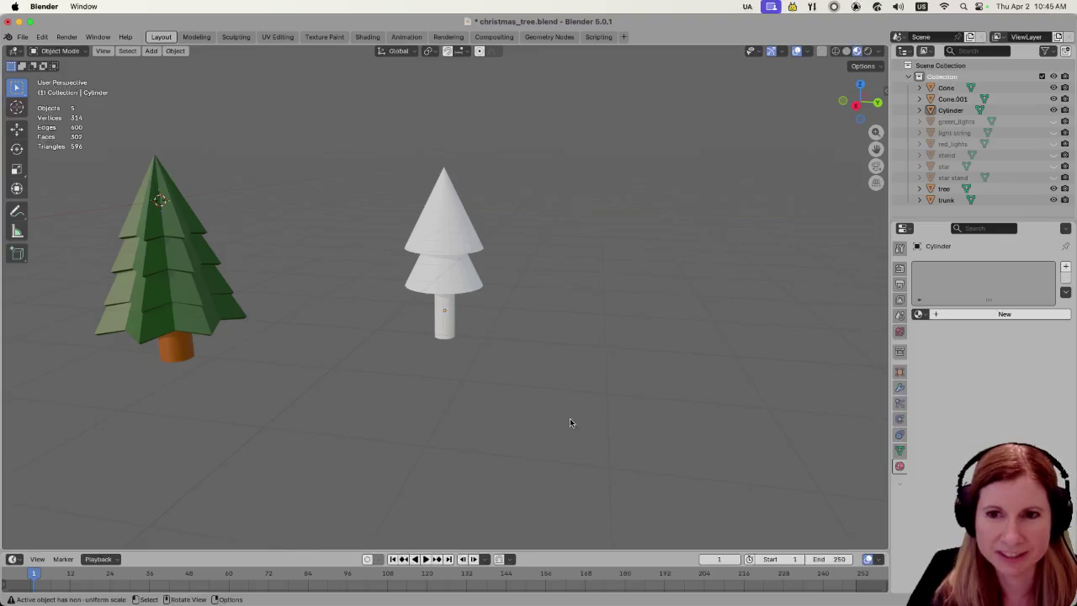
Scale the lower cone Cone.001 up slightly, to 1.1744.
click(423, 271)
key(s)
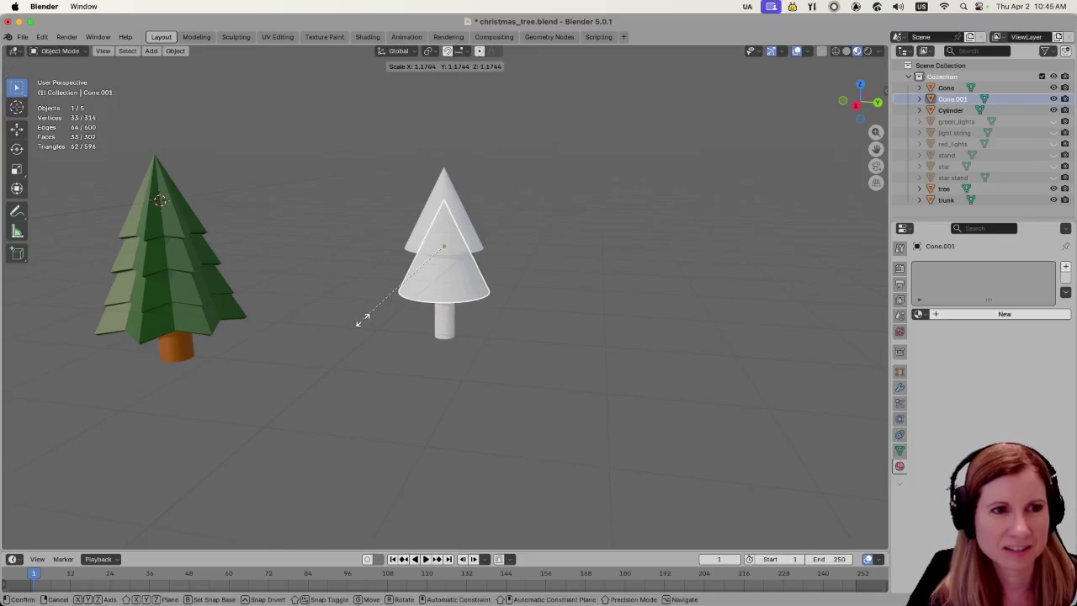
click(363, 313)
click(588, 339)
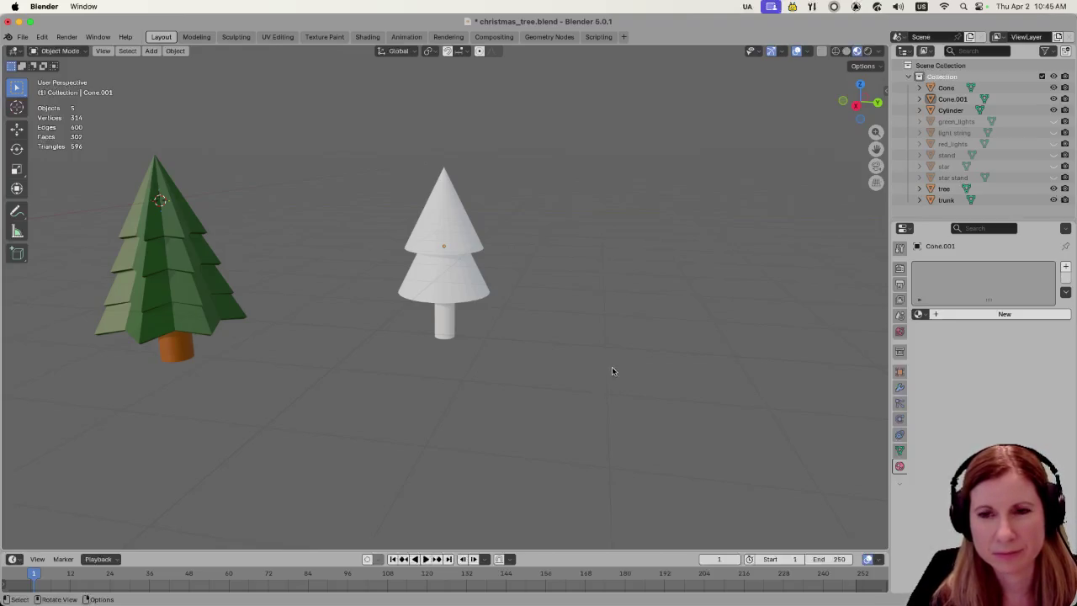
scroll(612, 366, up, 3)
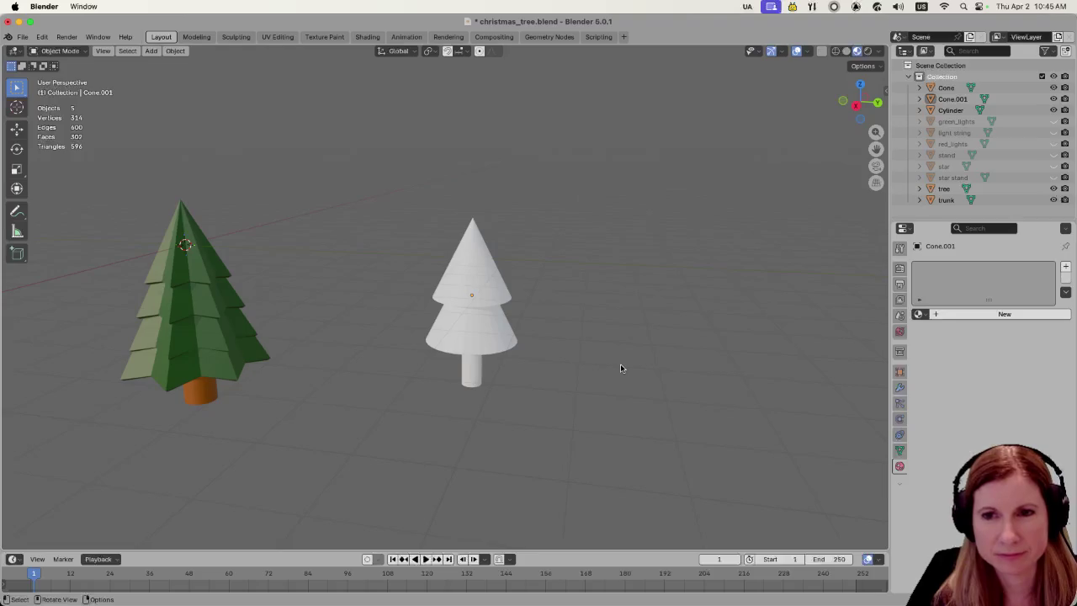
click(481, 345)
click(471, 245)
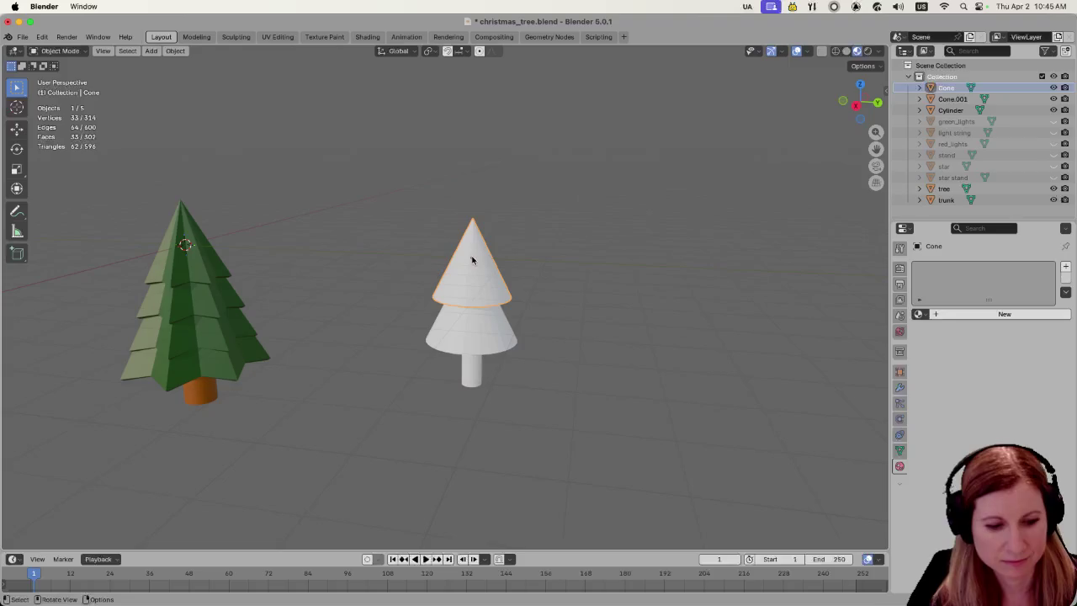
key(shift+d)
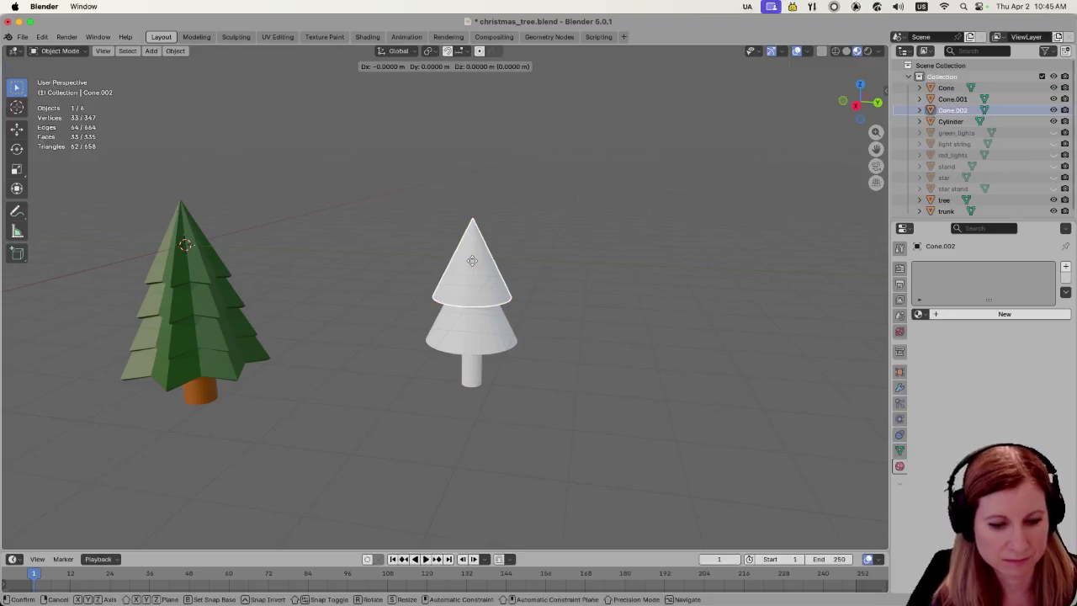
key(z)
key(Return)
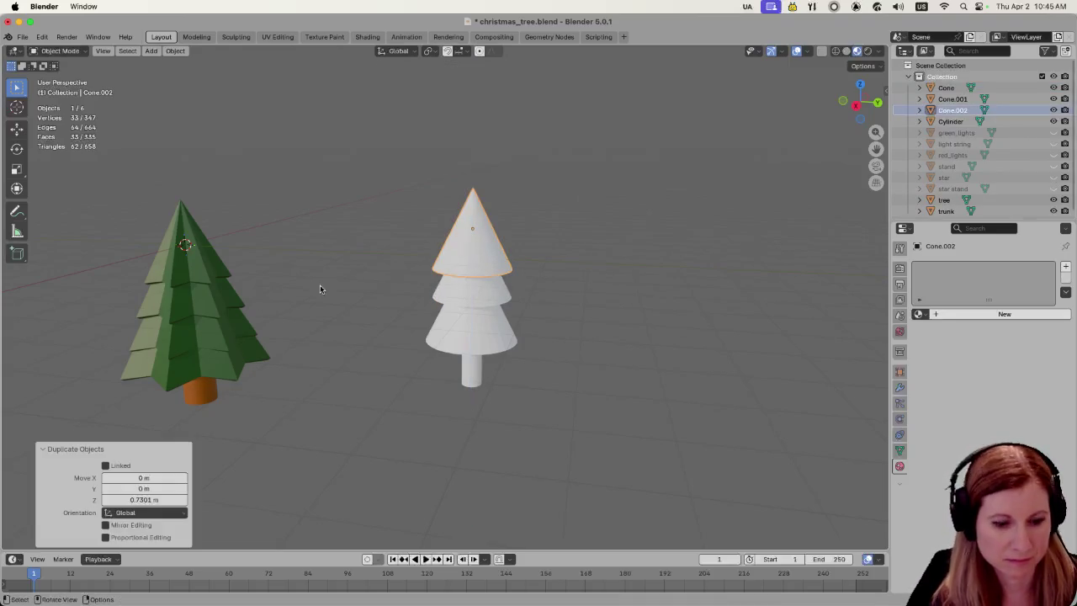
key(s)
click(339, 285)
click(669, 369)
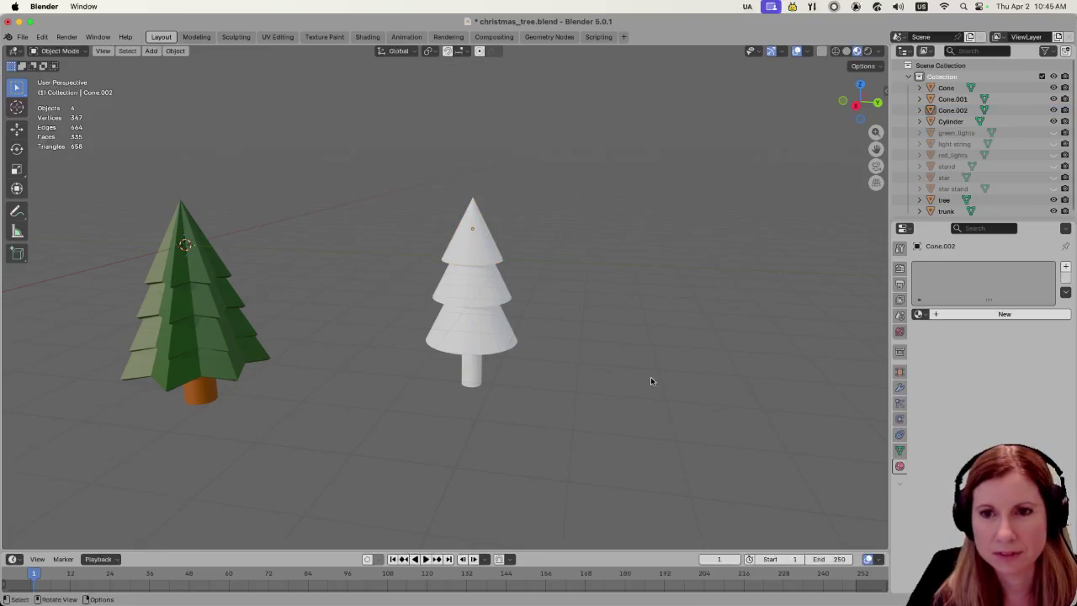
scroll(650, 378, down, 2)
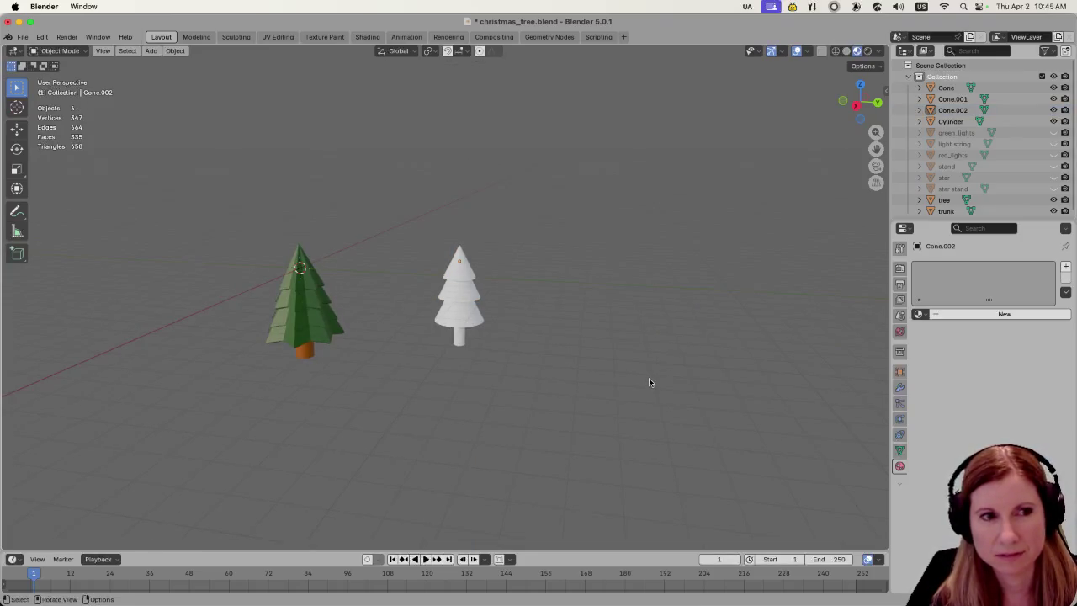
scroll(649, 380, up, 8)
scroll(630, 387, down, 3)
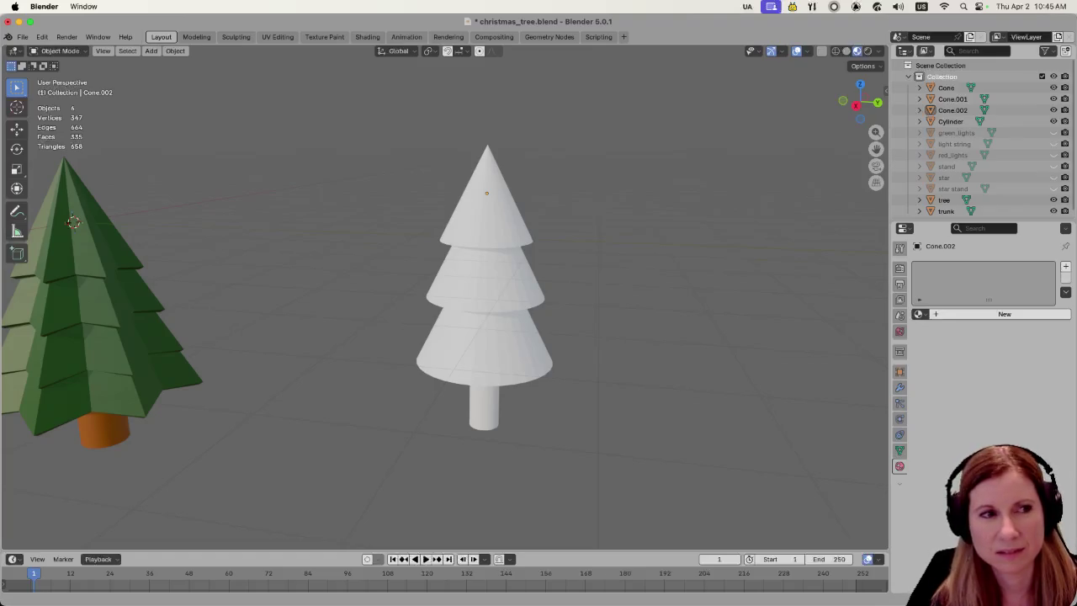
click(483, 408)
scroll(507, 412, down, 5)
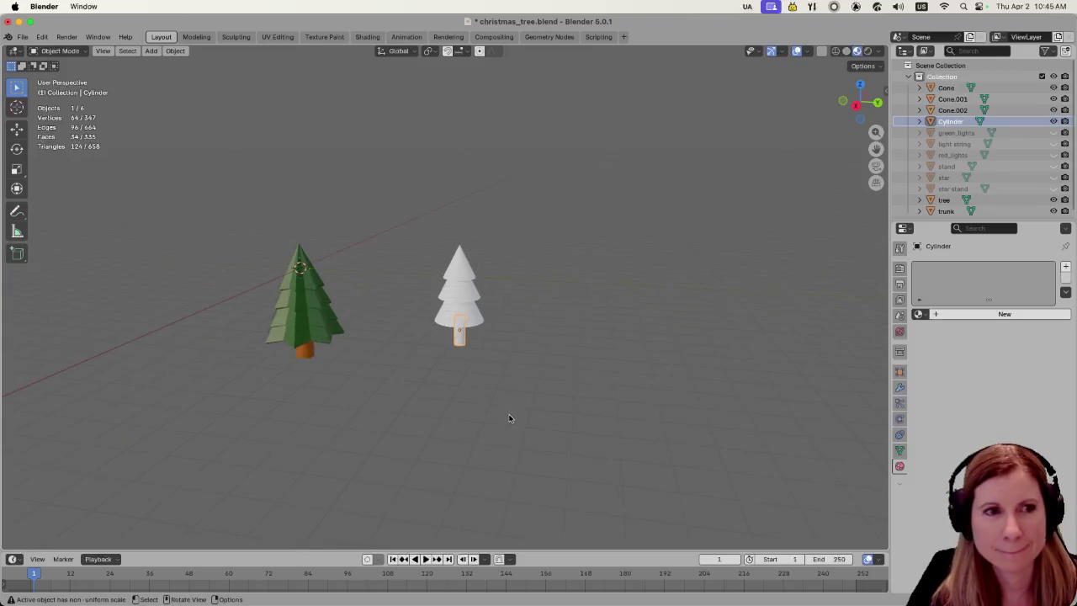
mouse_move(509, 416)
mouse_down()
mouse_move(471, 382)
mouse_move(517, 318)
mouse_move(488, 345)
mouse_move(464, 392)
mouse_up()
scroll(507, 380, up, 6)
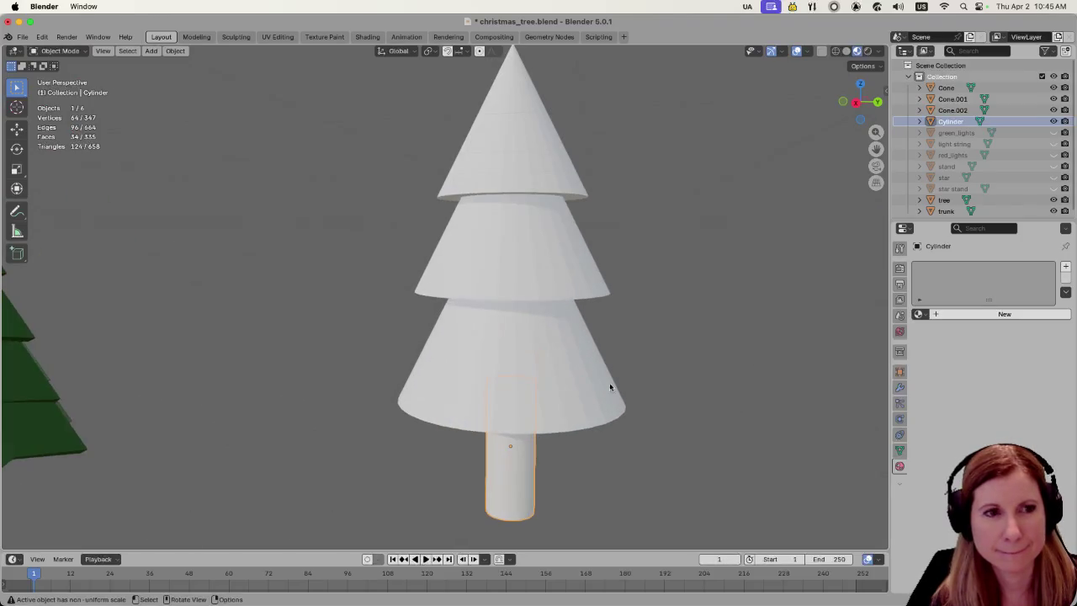
click(708, 391)
mouse_move(708, 390)
mouse_down()
mouse_move(739, 397)
mouse_move(721, 409)
mouse_up()
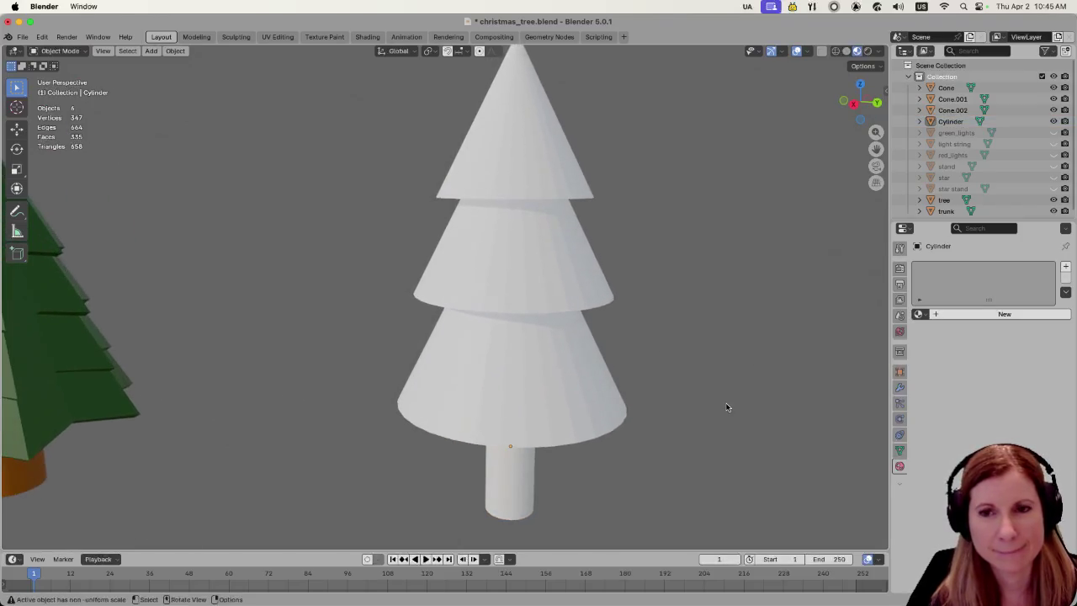
scroll(727, 408, down, 5)
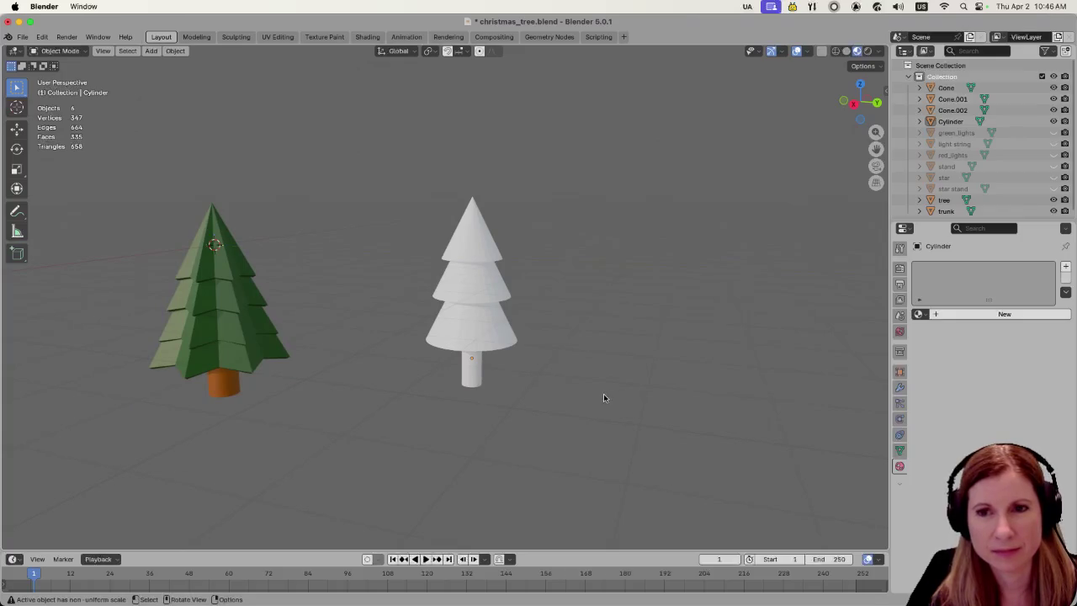
click(471, 373)
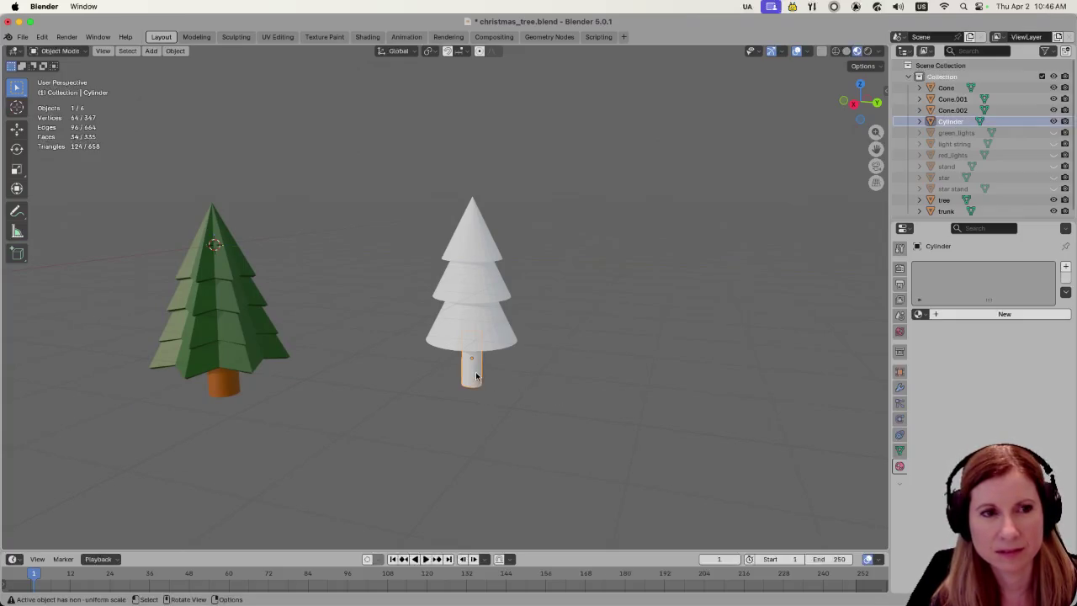
Swap the cylinder's 'tree' material for the existing brown 'trunk' material.
click(920, 314)
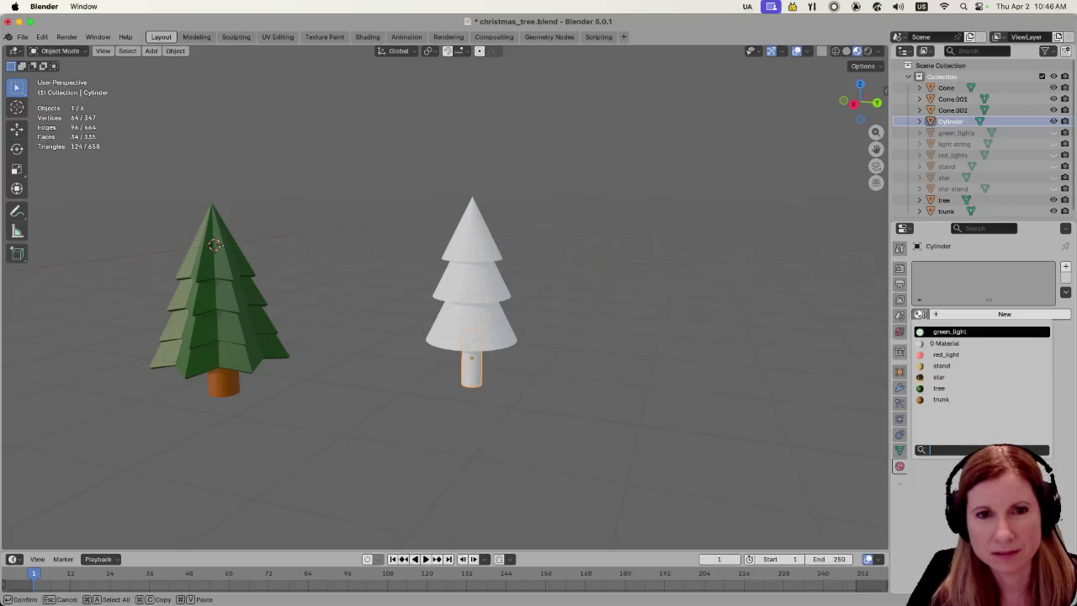
click(964, 388)
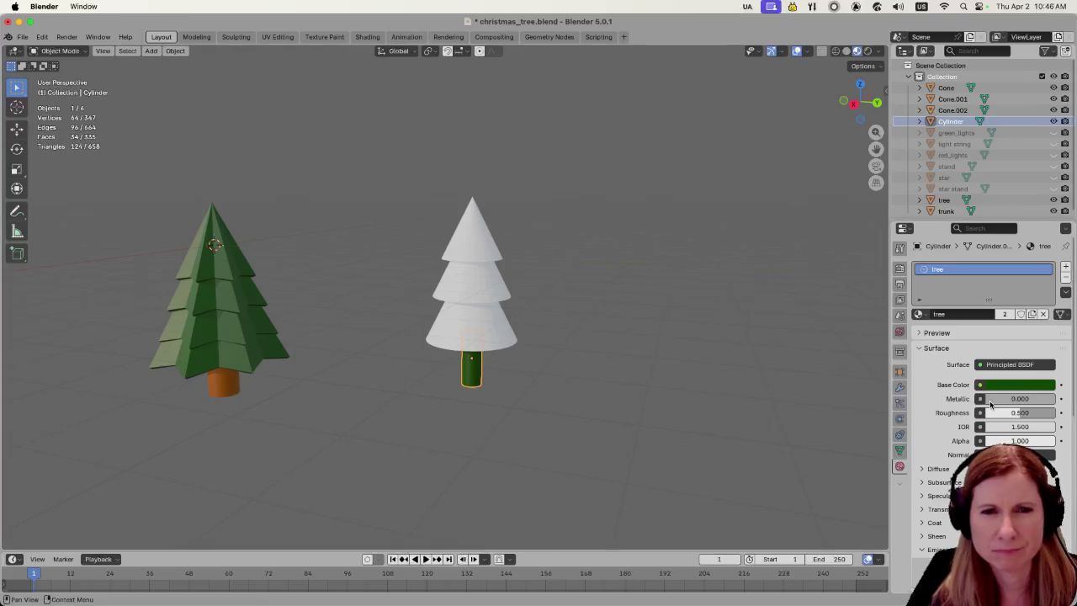
click(1066, 277)
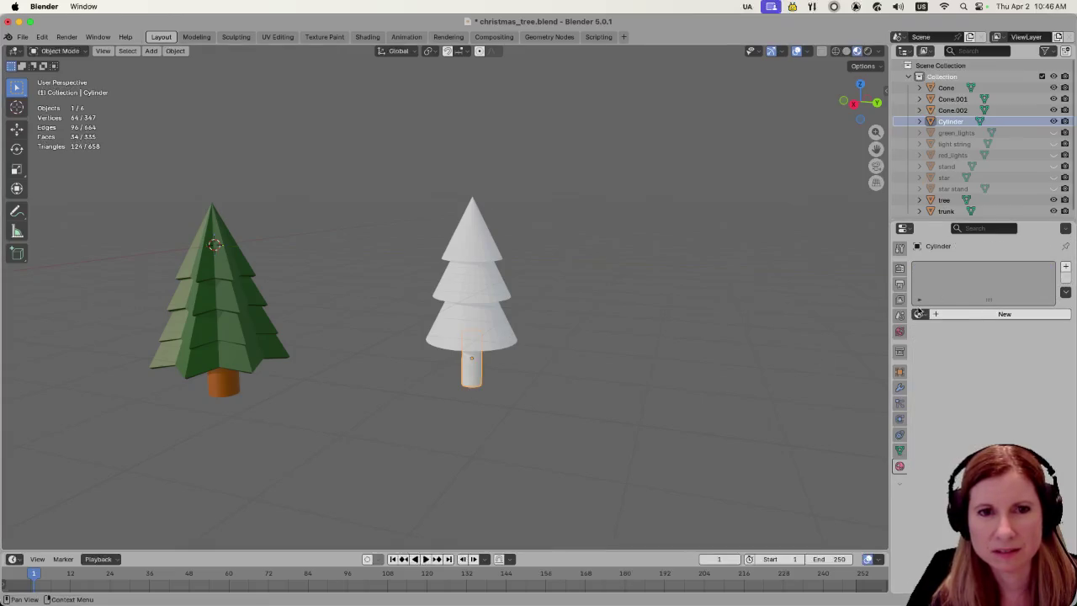
click(921, 315)
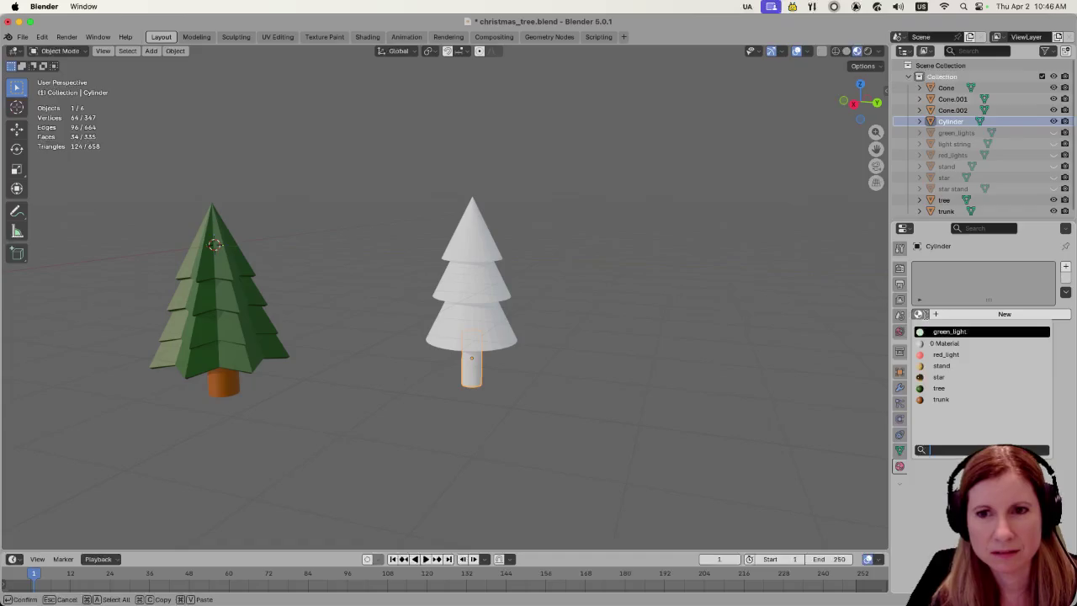
click(940, 399)
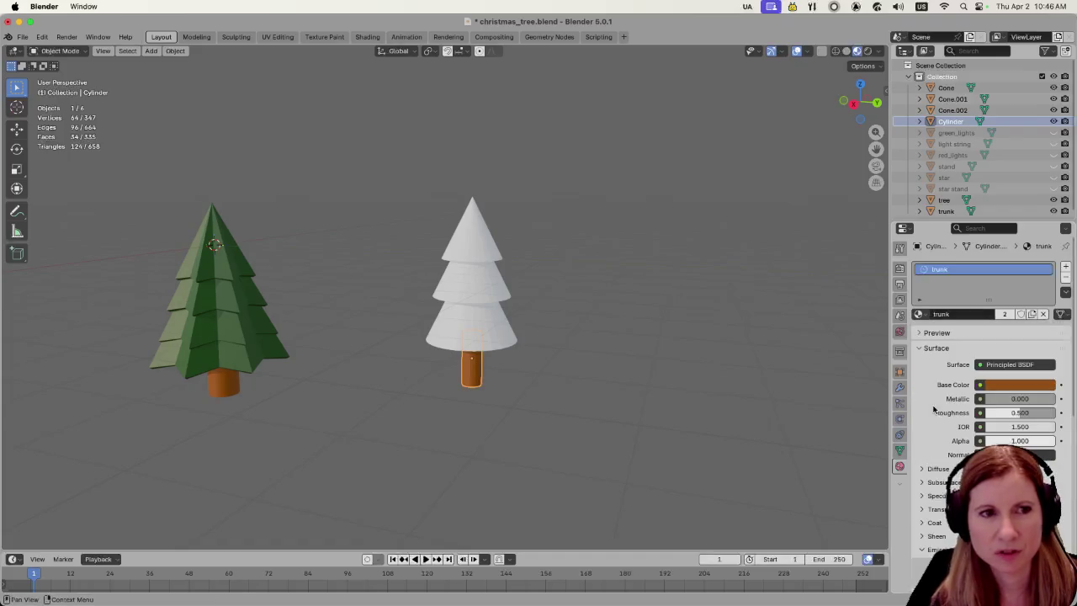
click(486, 327)
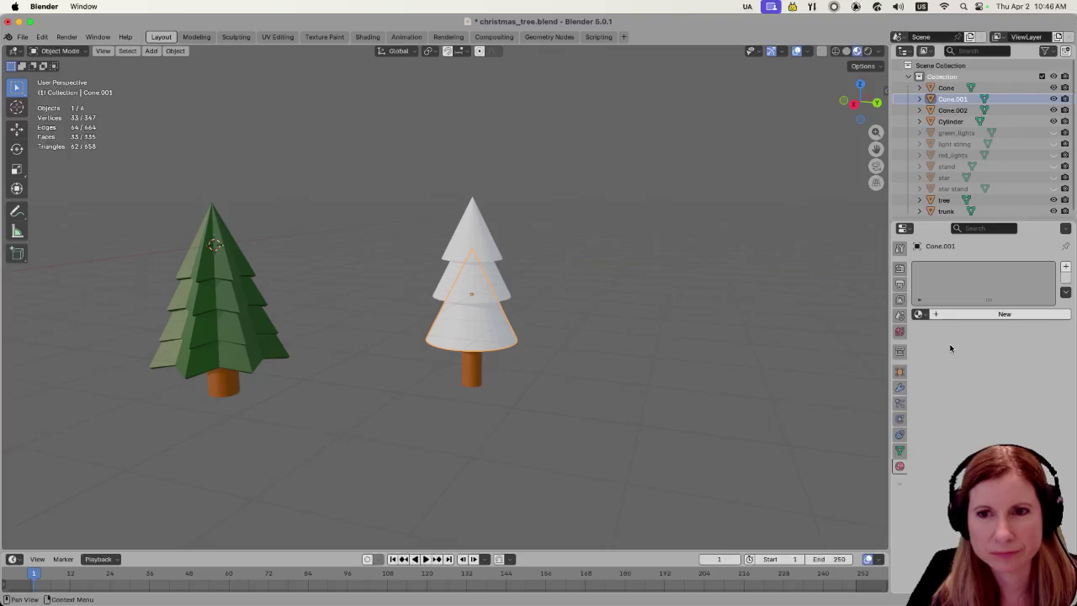
click(699, 346)
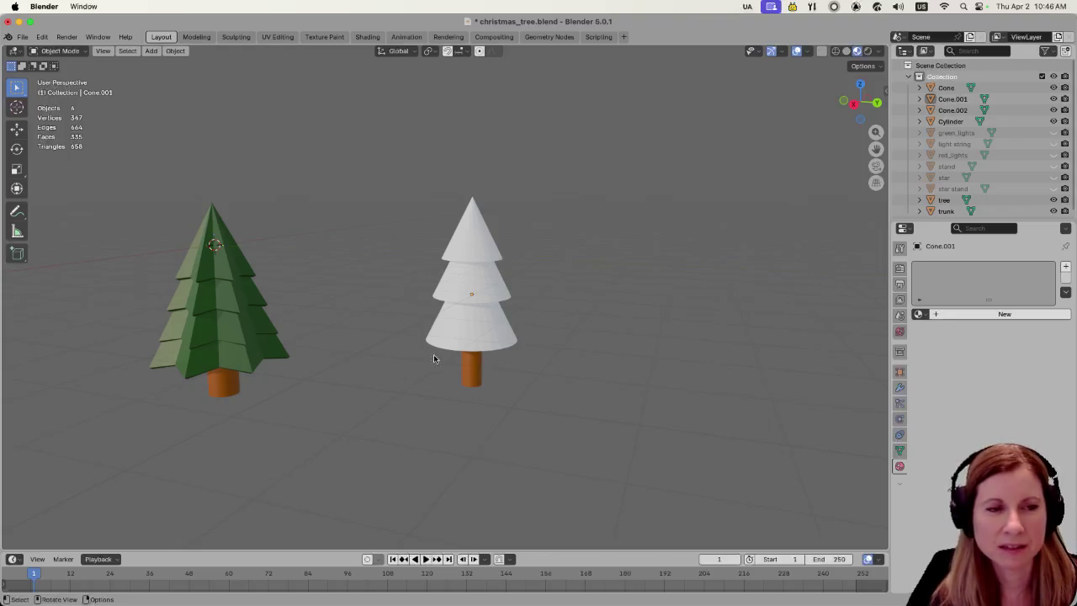
scroll(411, 348, up, 5)
scroll(412, 349, down, 3)
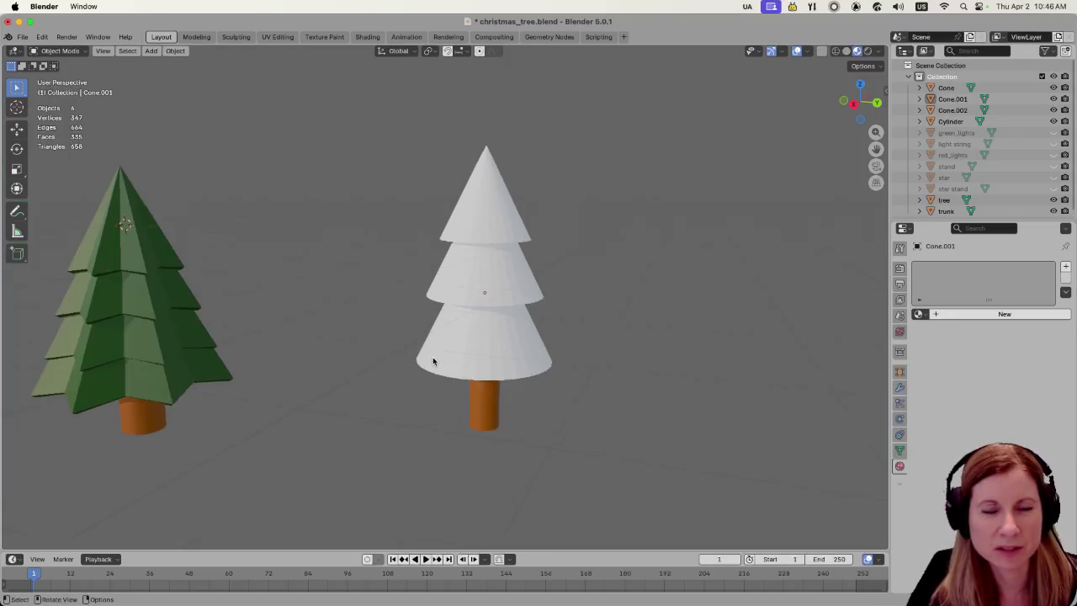
scroll(677, 350, left, 5)
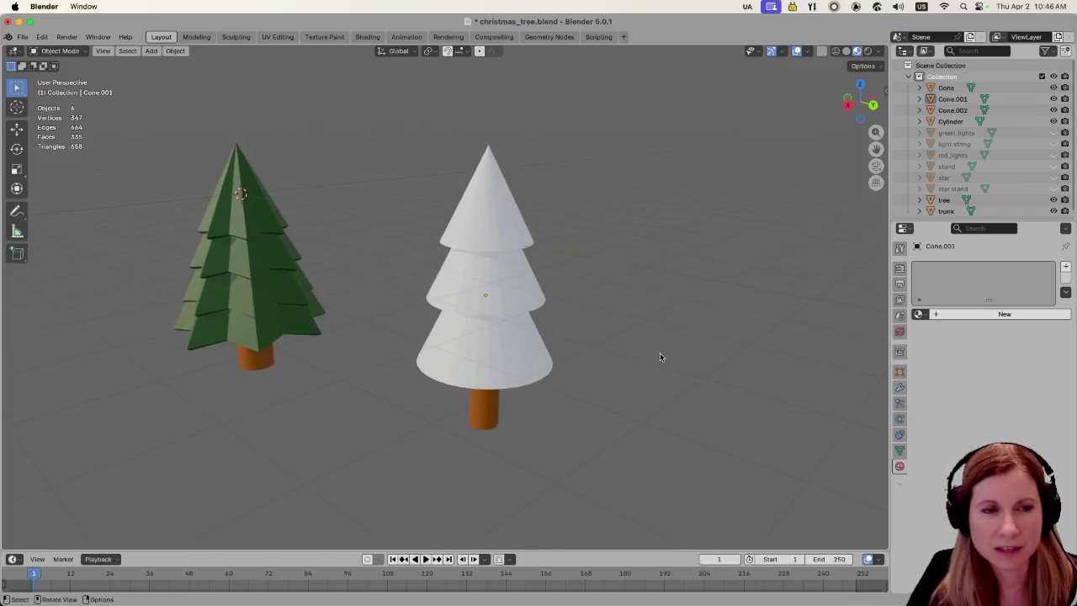
scroll(654, 354, down, 3)
scroll(603, 377, up, 3)
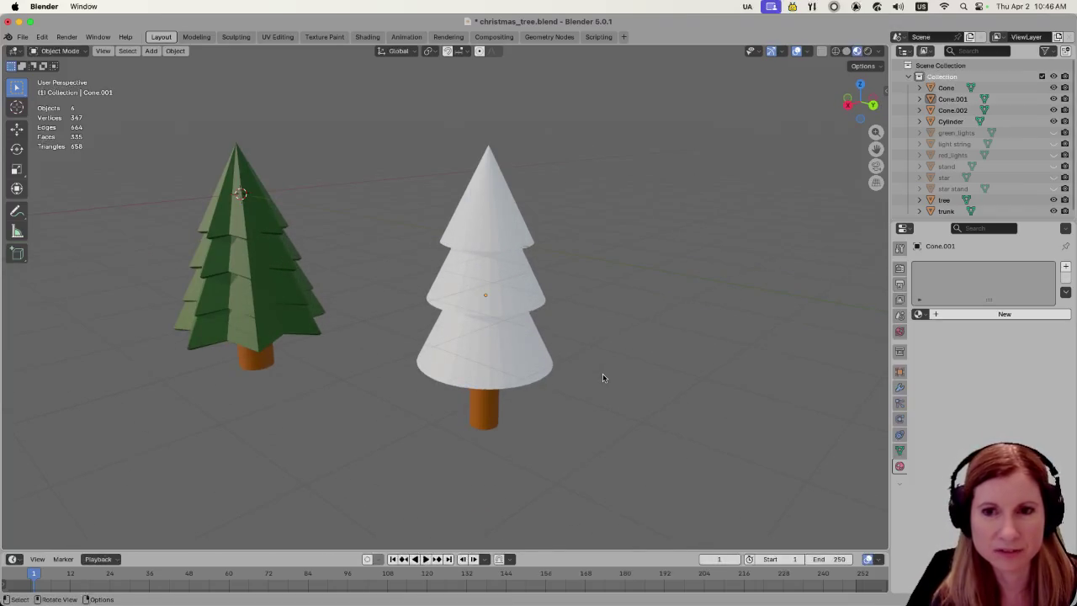
scroll(620, 392, up, 2)
scroll(665, 390, down, 4)
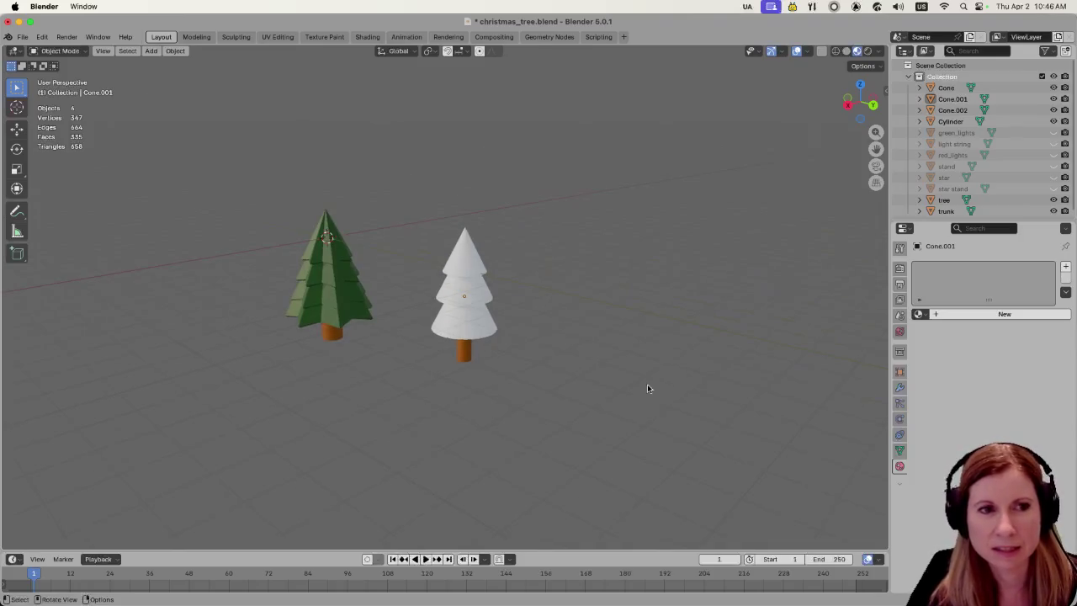
scroll(602, 365, left, 3)
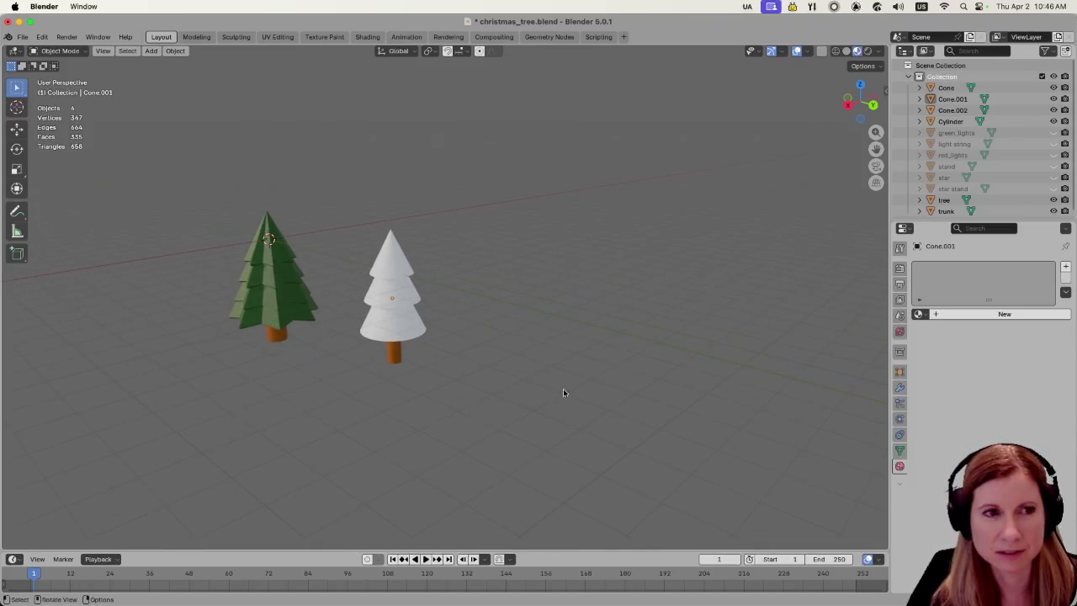
scroll(564, 388, up, 5)
scroll(403, 355, left, 3)
drag(633, 409, 669, 410)
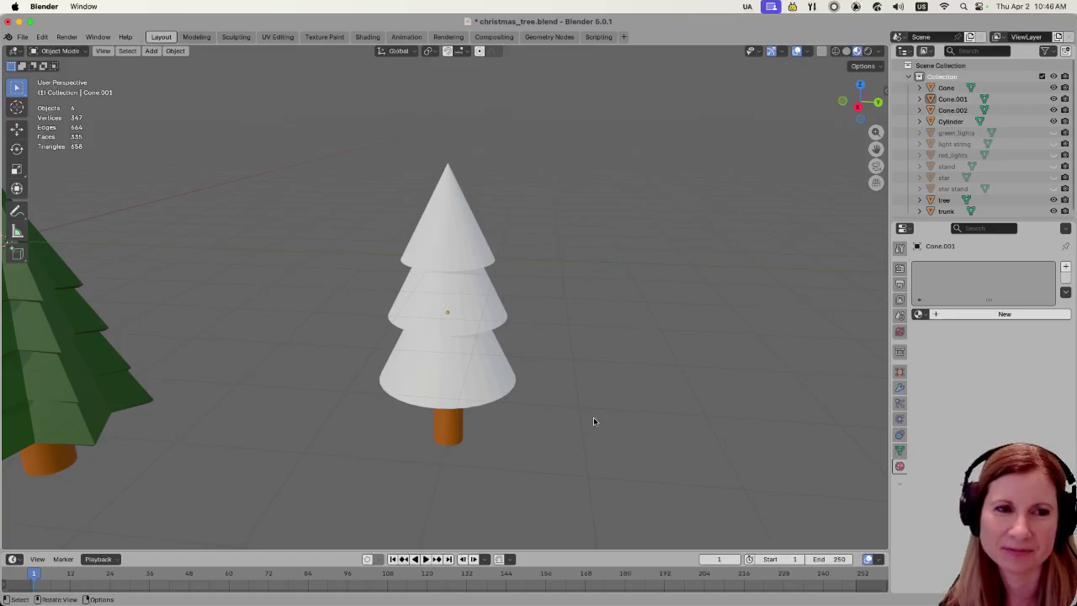
key(shift+a)
mouse_move(627, 373)
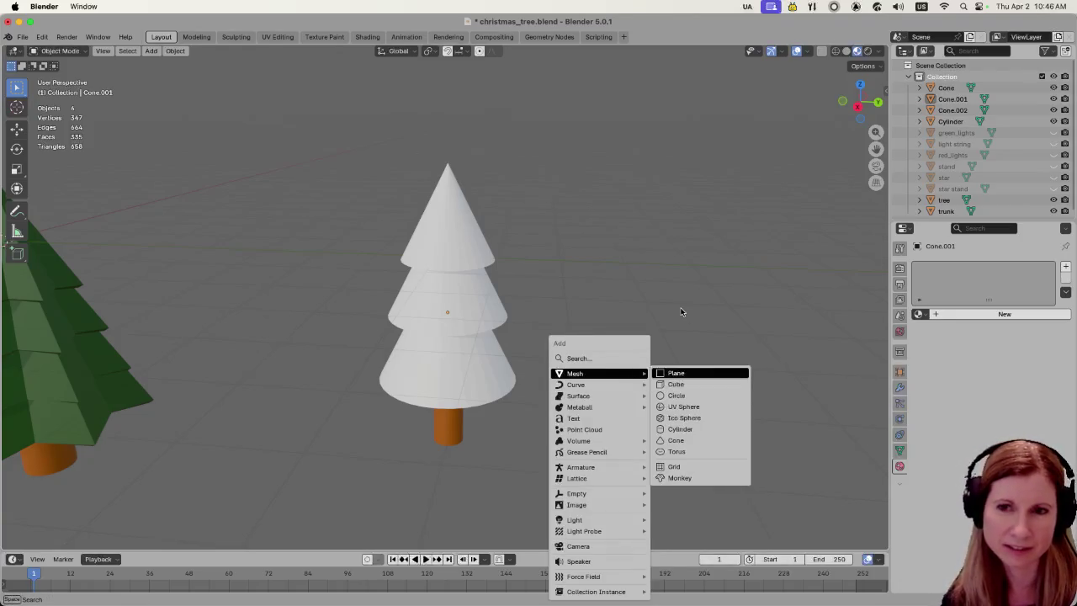
scroll(669, 318, down, 2)
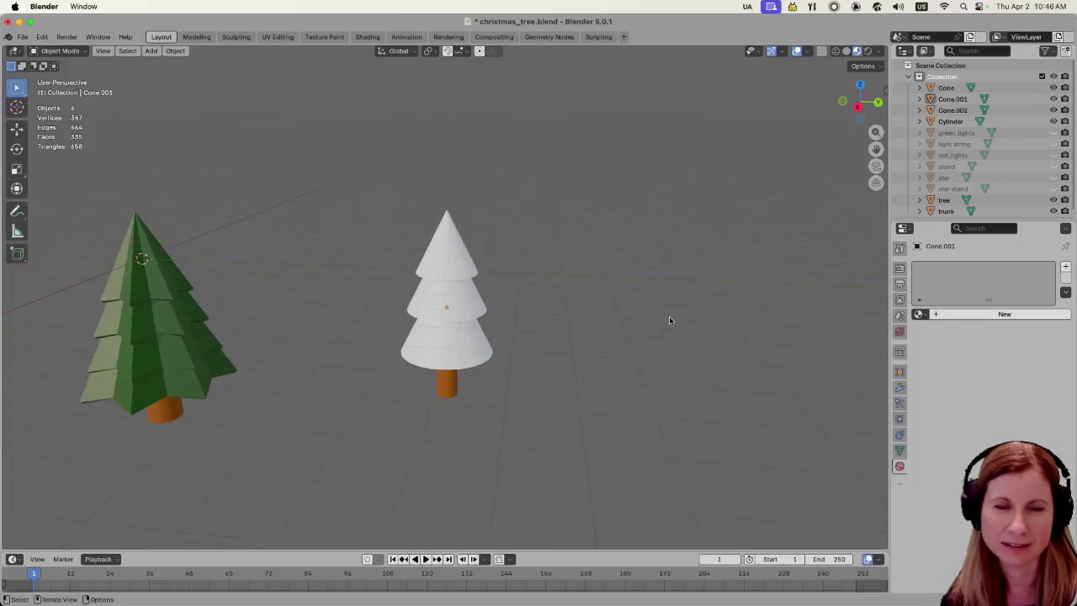
scroll(592, 338, up, 2)
scroll(622, 337, up, 2)
scroll(686, 330, down, 2)
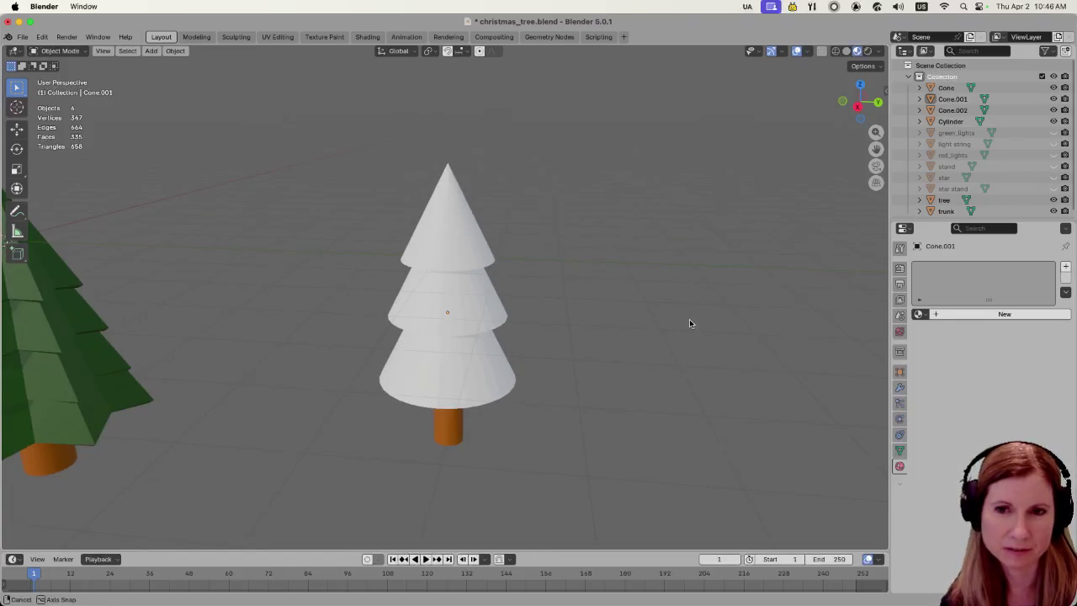
scroll(686, 324, left, 2)
click(510, 362)
click(631, 345)
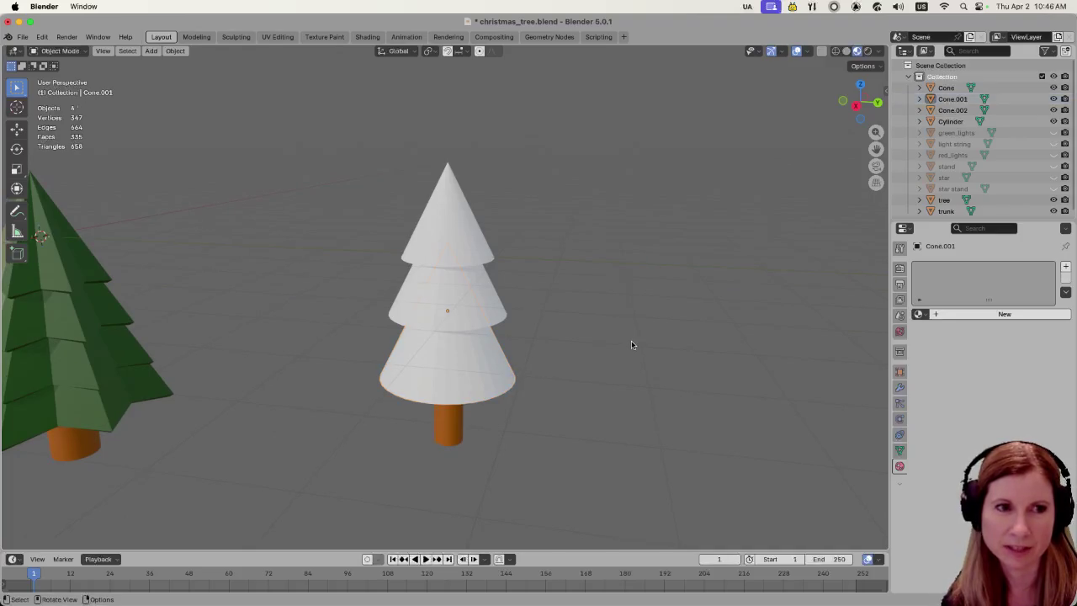
scroll(624, 342, down, 4)
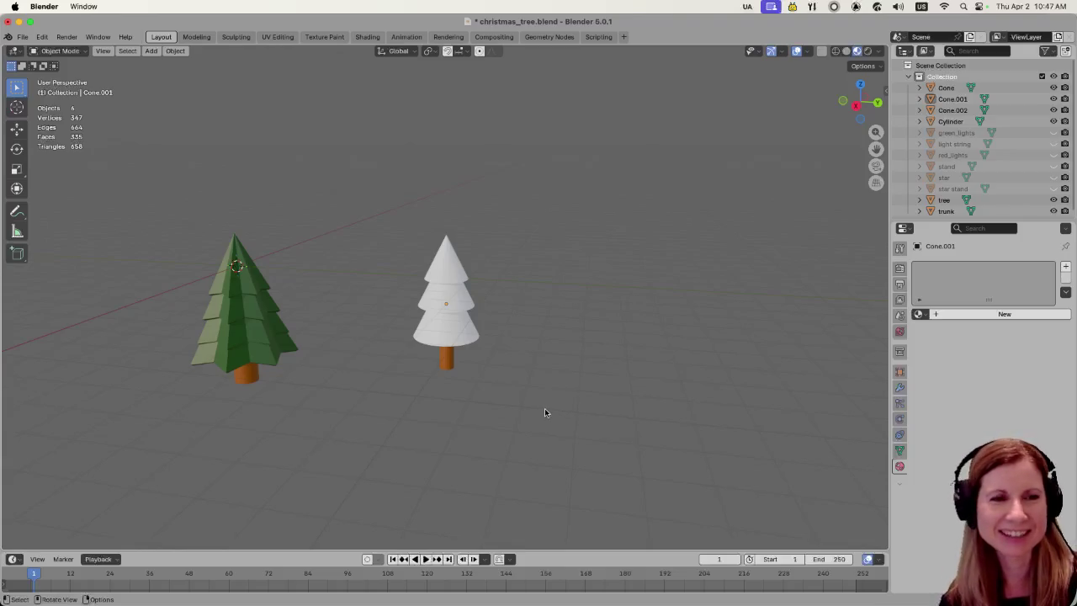
scroll(545, 411, up, 5)
scroll(551, 406, down, 4)
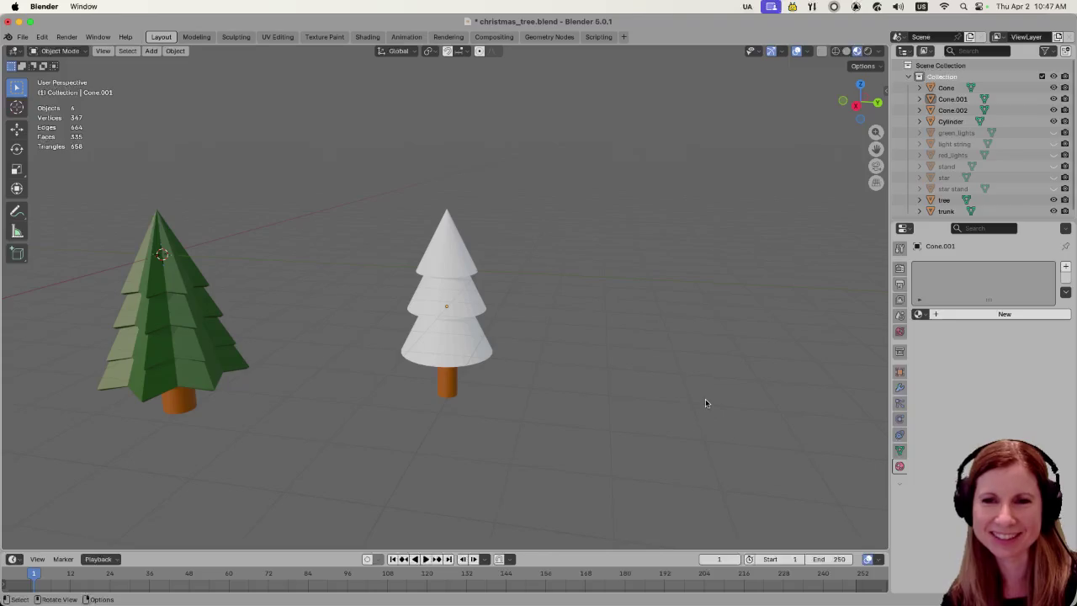